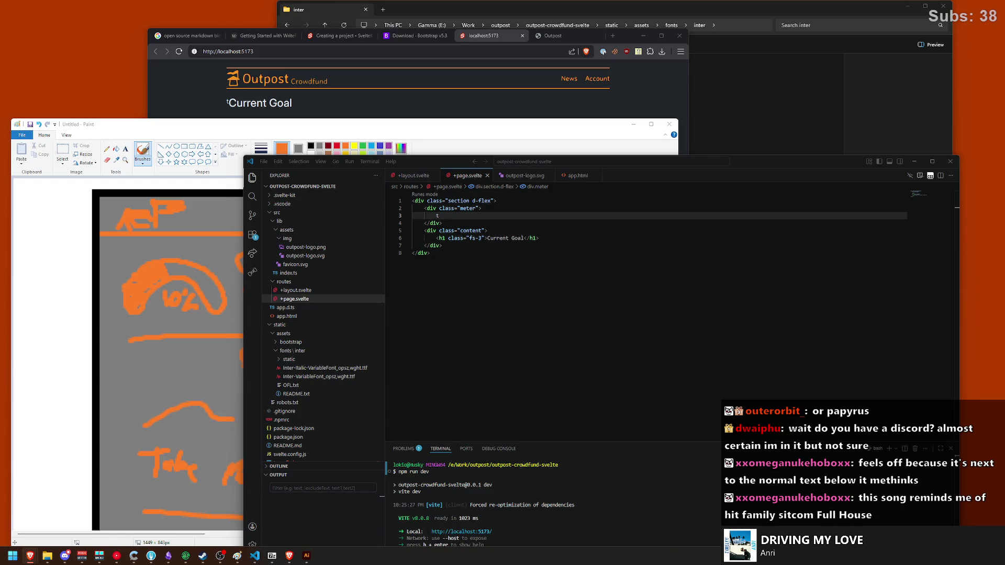
Step: Check the browser preview, then replace the stray 't' in the meter div with 'Placeholder of the'
{"action": "left_click", "coordinate": [365, 103]}
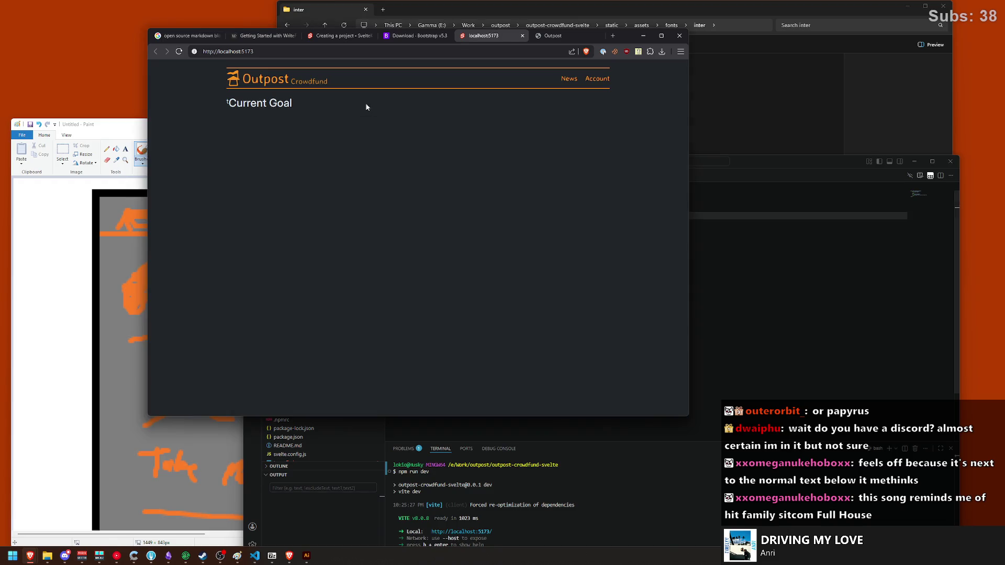
{"action": "key", "text": "alt+Tab"}
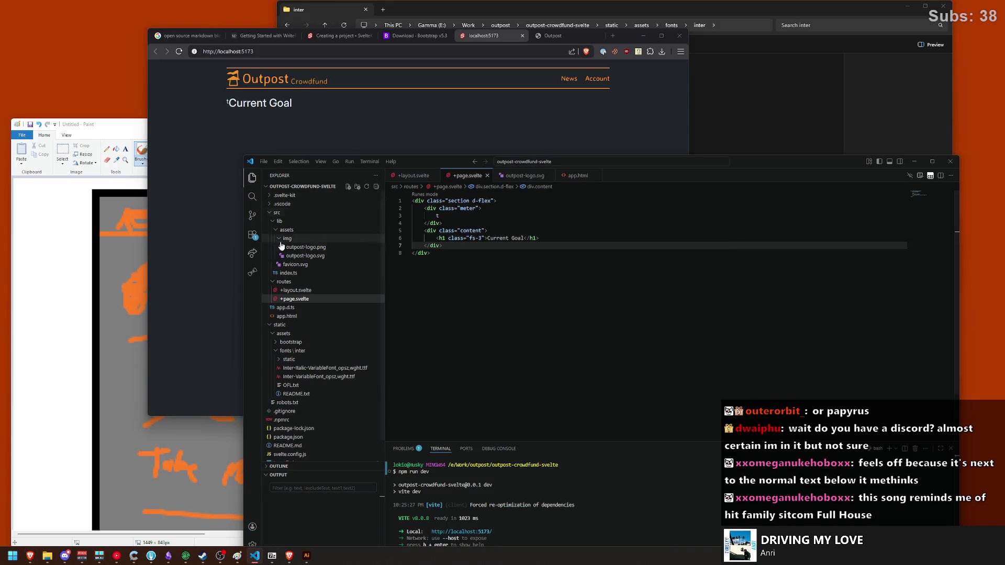
{"action": "left_click", "coordinate": [437, 216]}
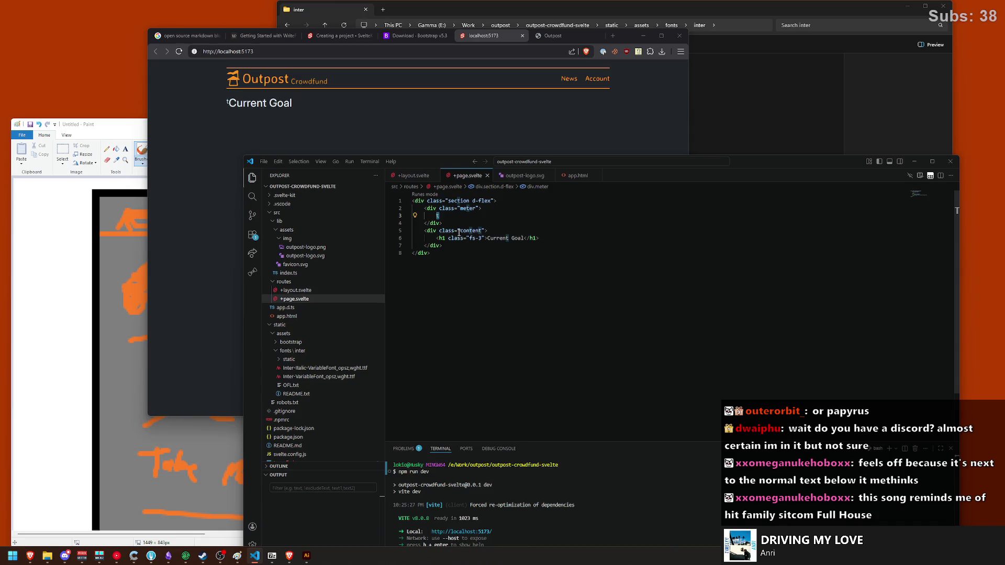
{"action": "type", "text": "Plac"}
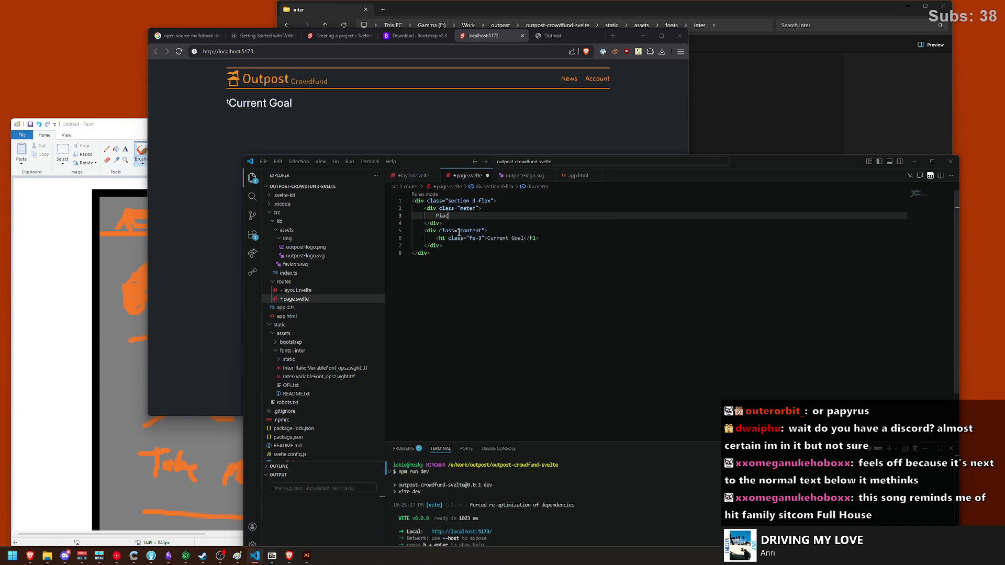
{"action": "type", "text": "eholder of <"}
{"action": "type", "text": "thead>"}
{"action": "key", "text": "ctrl+z"}
{"action": "type", "text": "the"}
{"action": "key", "text": "Return"}
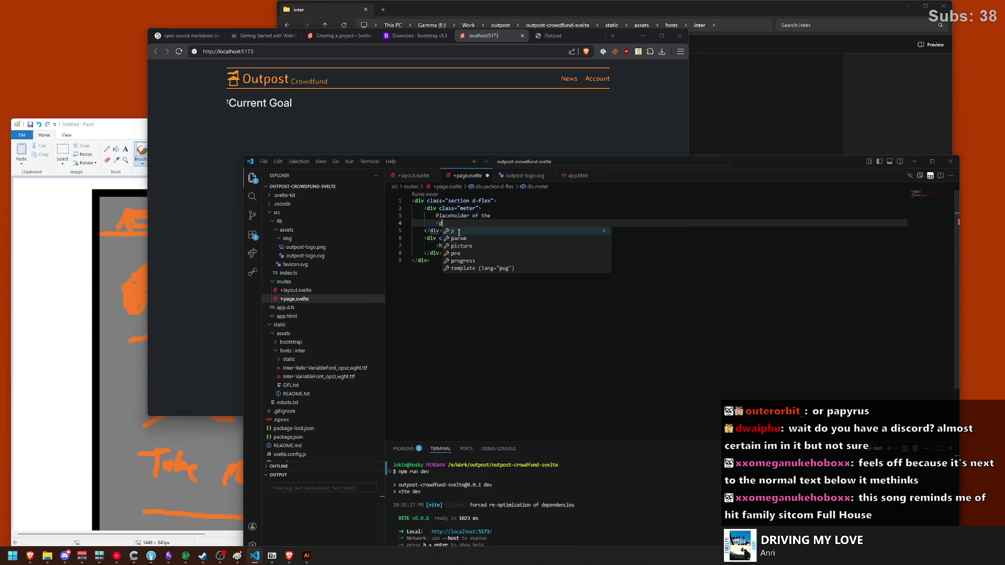
Step: Add '<p>meter</p>' and 'goes here once its implemented and stuff', then save
{"action": "type", "text": "<p>meter</p>"}
{"action": "key", "text": "End"}
{"action": "key", "text": "Return"}
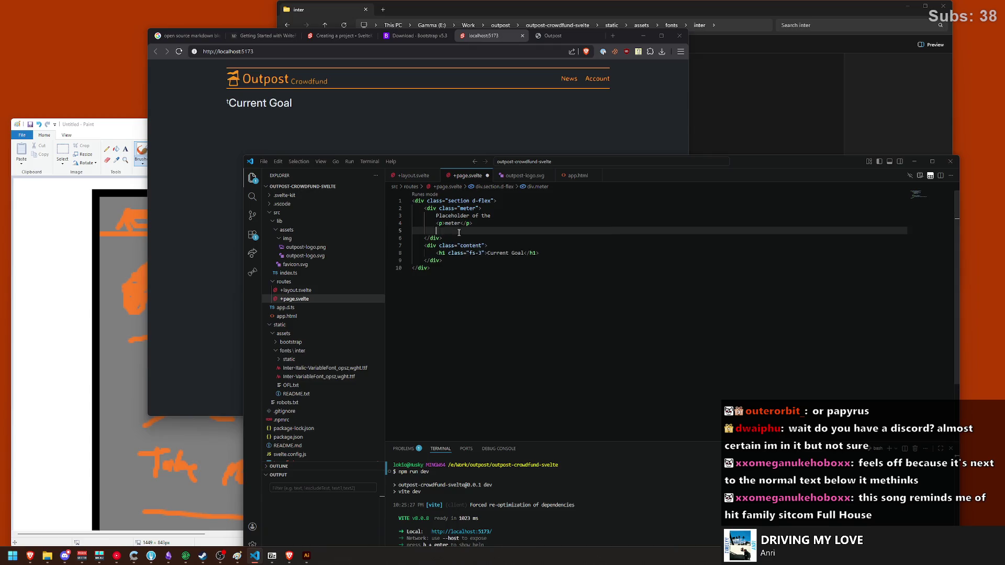
{"action": "type", "text": "goes here"}
{"action": "key", "text": "ctrl+s"}
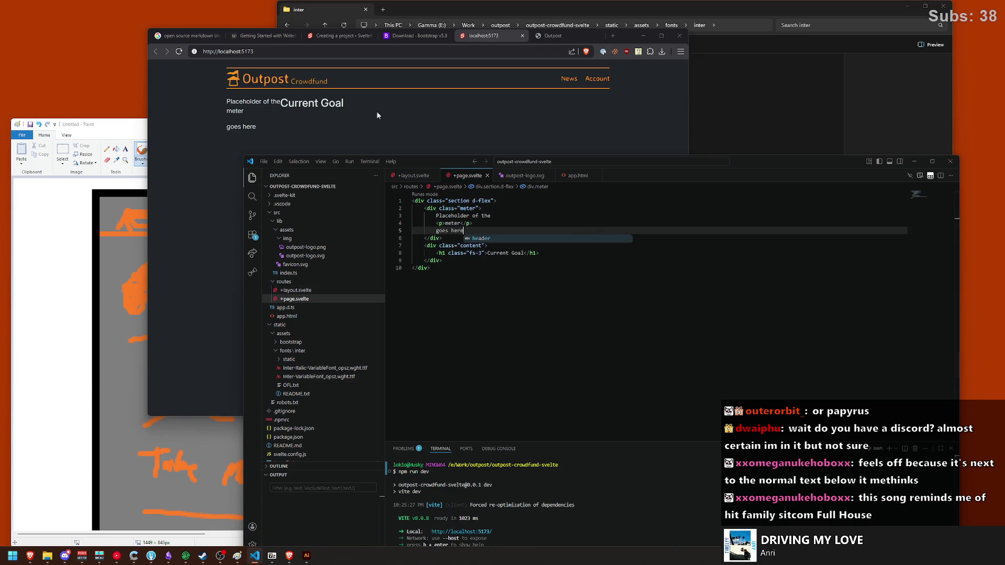
{"action": "left_click", "coordinate": [493, 230]}
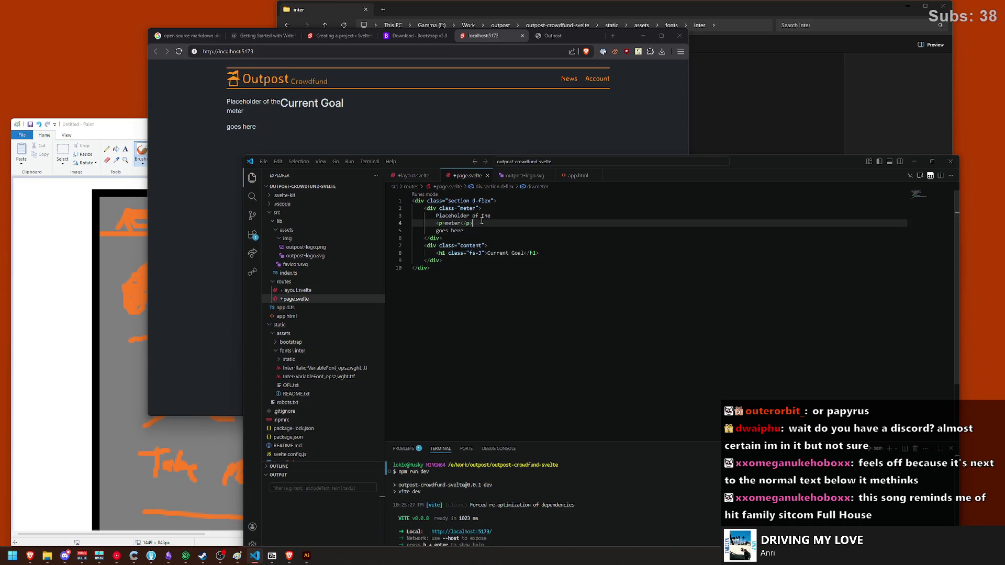
{"action": "type", "text": " once"}
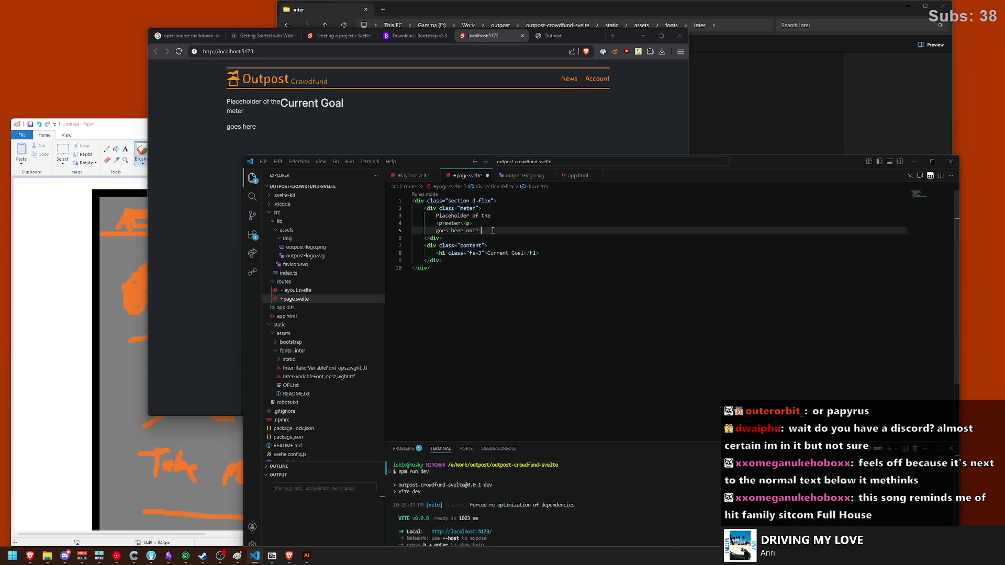
{"action": "type", "text": " its implemented and "}
{"action": "type", "text": "stuff"}
{"action": "key", "text": "ctrl+s"}
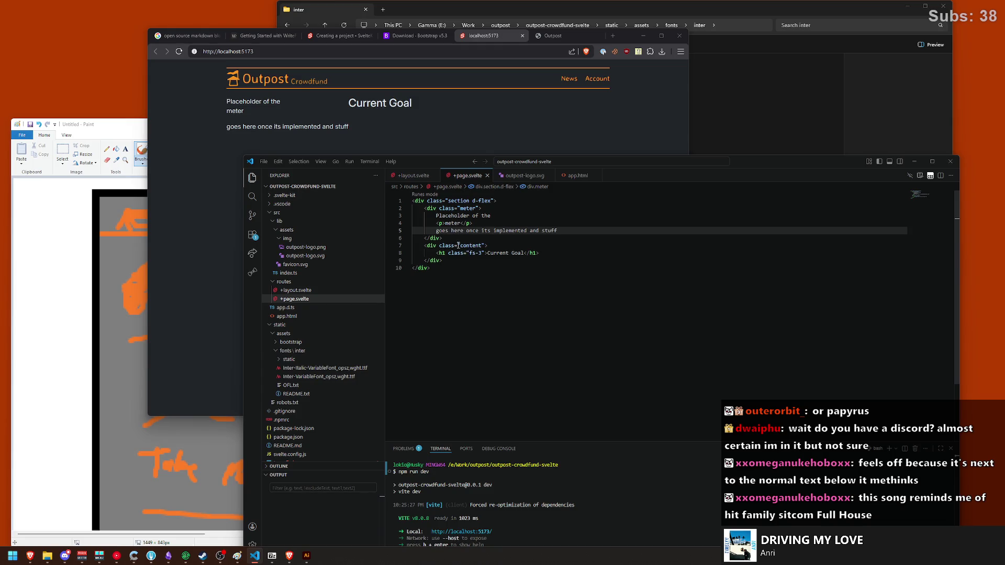
Step: Give the section div's class gap-4 spacing and save
{"action": "left_click", "coordinate": [493, 200]}
{"action": "type", "text": "gap-2"}
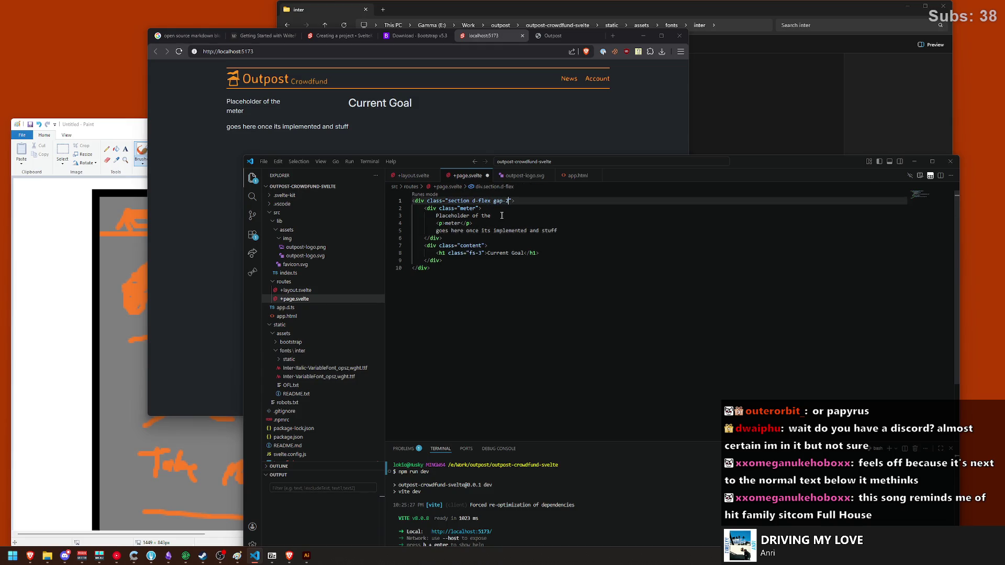
{"action": "key", "text": "ctrl+s"}
{"action": "key", "text": "BackSpace"}
{"action": "type", "text": "4"}
{"action": "key", "text": "ctrl+s"}
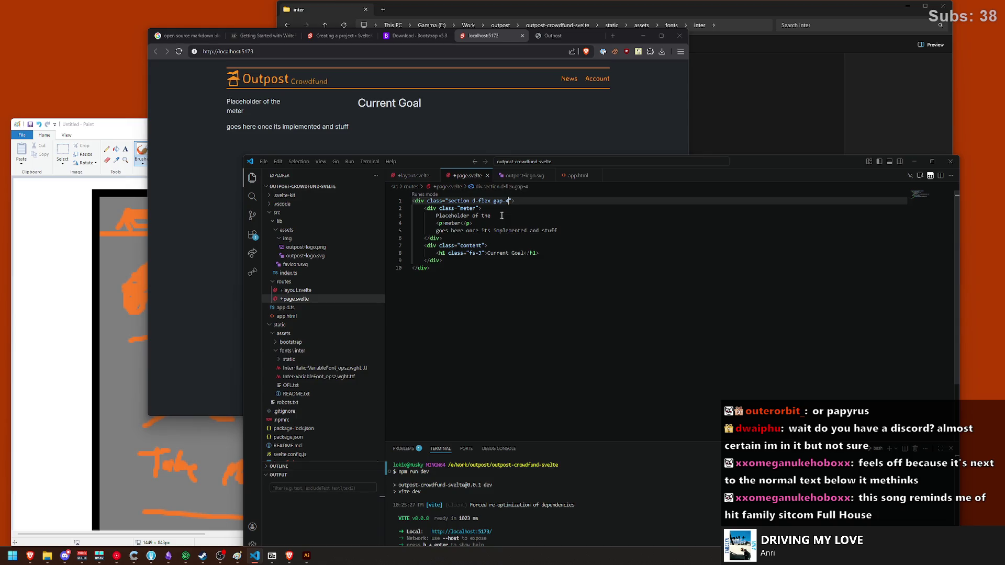
Step: Add a <p>whatever the goal is at the moment</p> line under Current Goal, save, and view the Paint sketch
{"action": "left_click", "coordinate": [546, 250]}
{"action": "key", "text": "Return"}
{"action": "type", "text": "p>w</p>"}
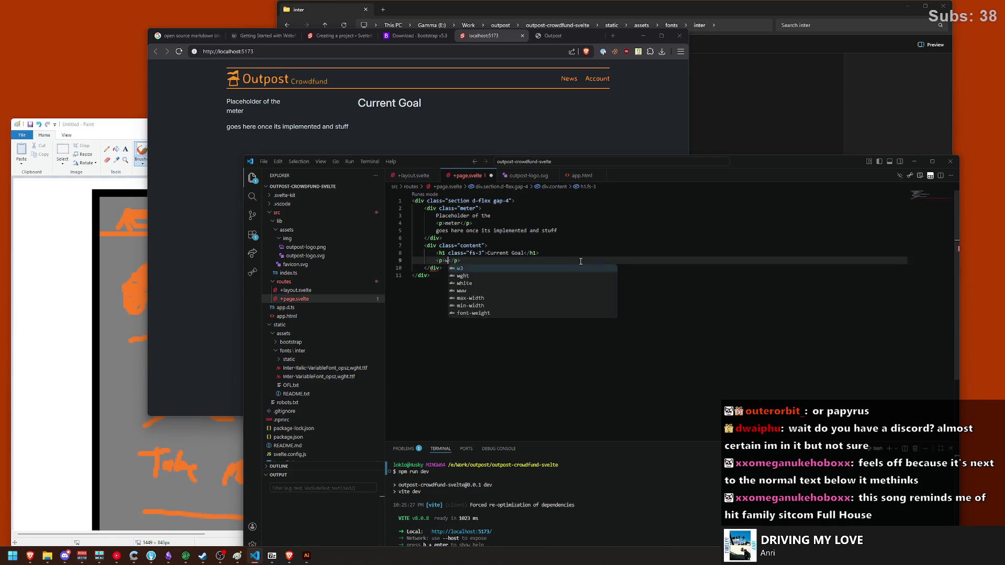
{"action": "key", "text": "Tab"}
{"action": "type", "text": "whatever the goal is "}
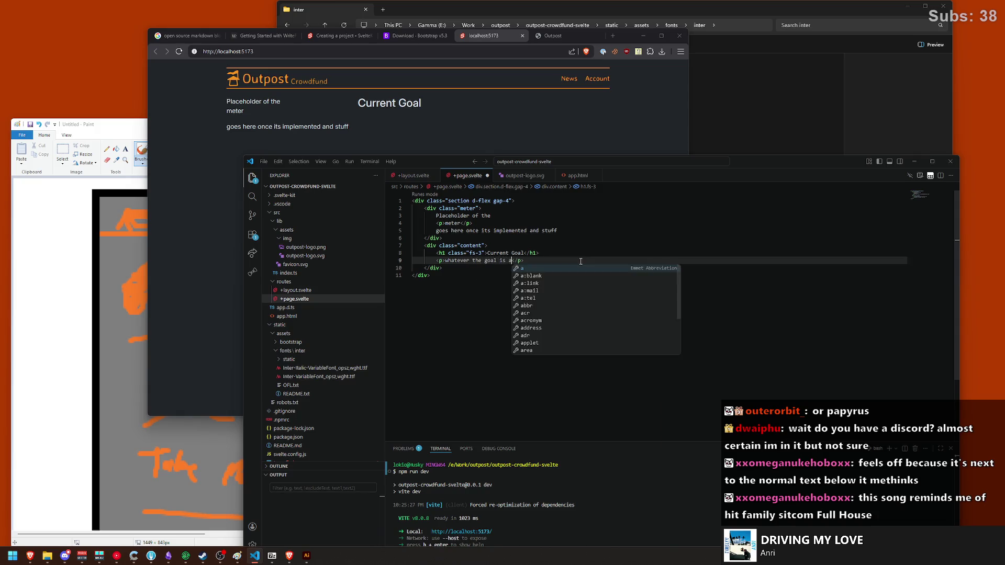
{"action": "type", "text": "at the moment"}
{"action": "key", "text": "ctrl+s"}
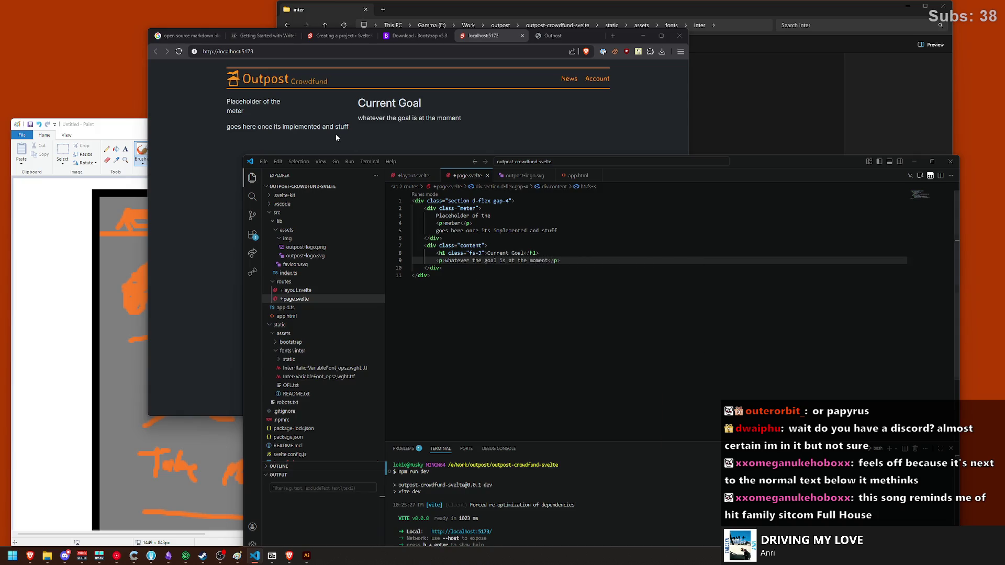
{"action": "left_click", "coordinate": [336, 138]}
{"action": "left_click", "coordinate": [41, 258]}
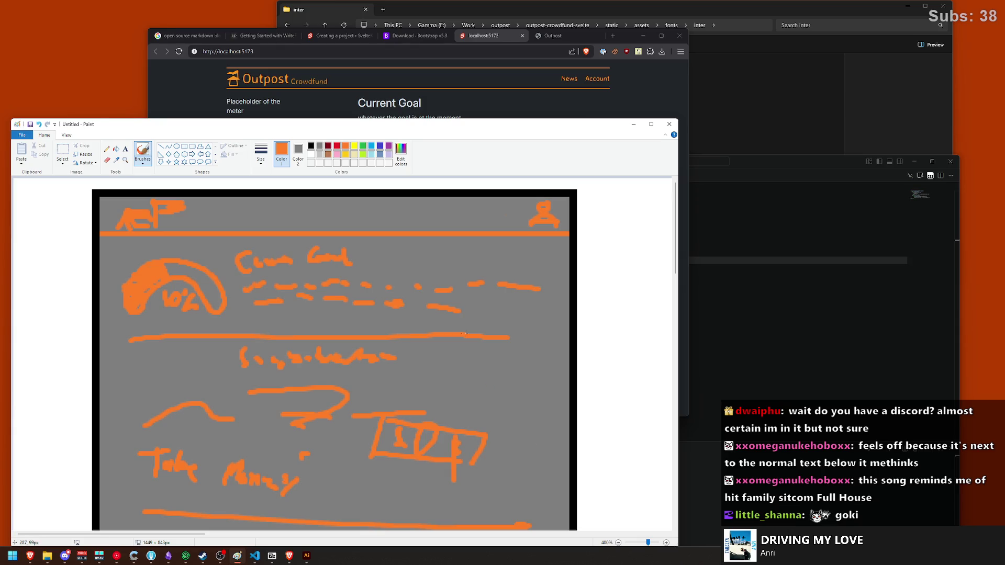
Step: Move the Paint sketch aside, bring the browser preview forward, then switch to Illustrator
{"action": "key", "text": "alt+Tab"}
{"action": "left_click_drag", "start_coordinate": [401, 124], "coordinate": [392, 136]}
{"action": "left_click", "coordinate": [394, 131]}
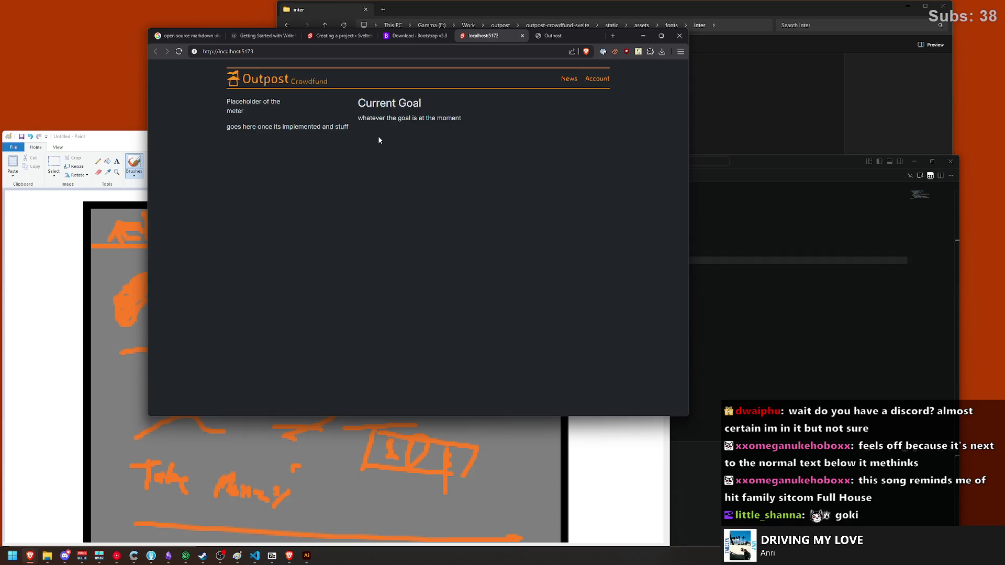
{"action": "left_click", "coordinate": [307, 556]}
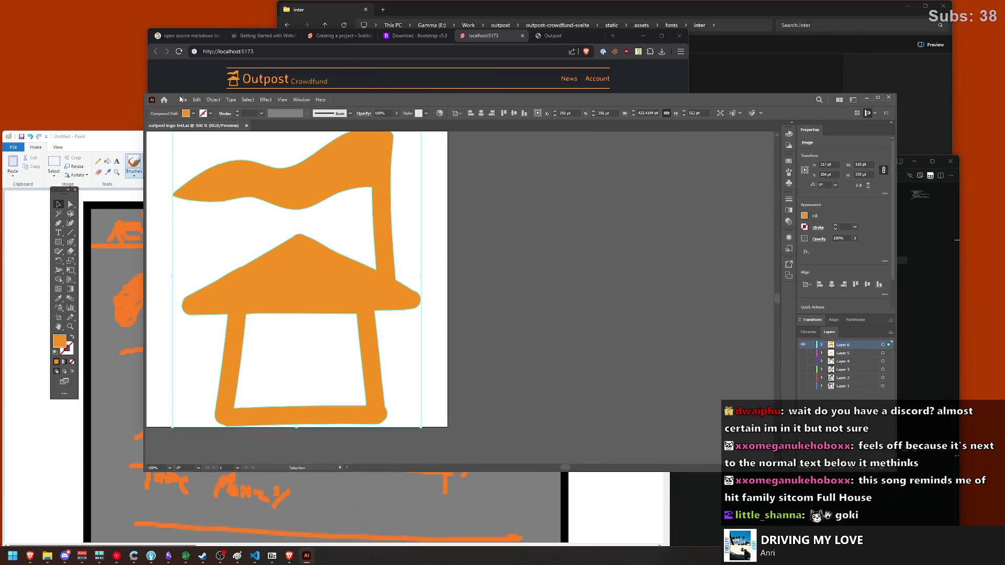
Step: Create a new 512 × 512 pt document named bonfire-meter
{"action": "left_click", "coordinate": [183, 100]}
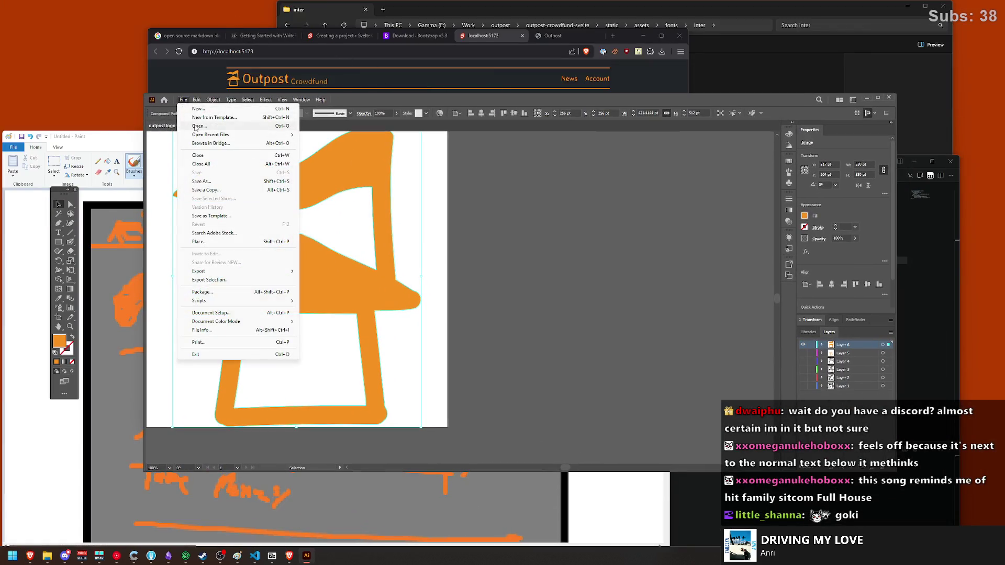
{"action": "left_click", "coordinate": [197, 109]}
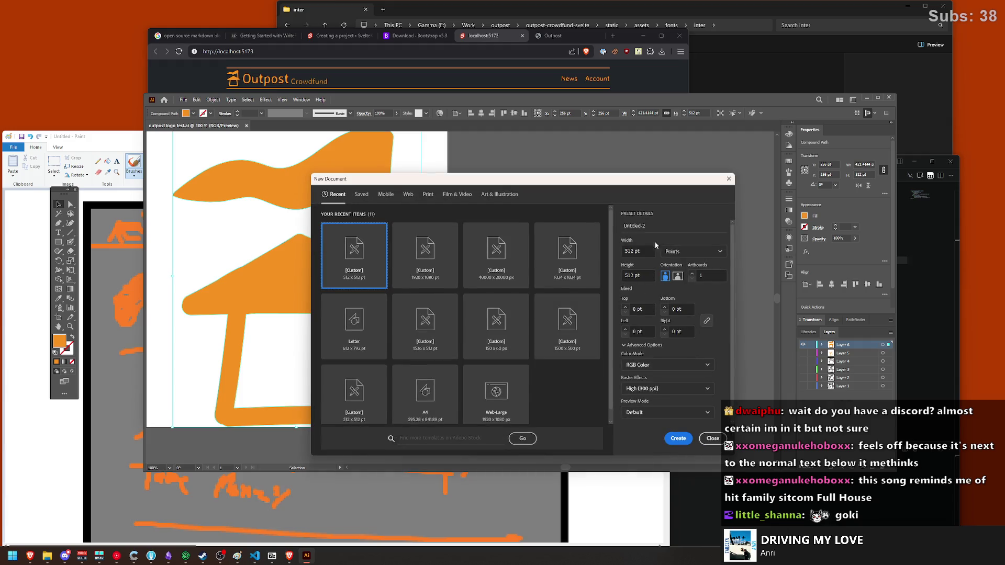
{"action": "type", "text": "bonfire-me"}
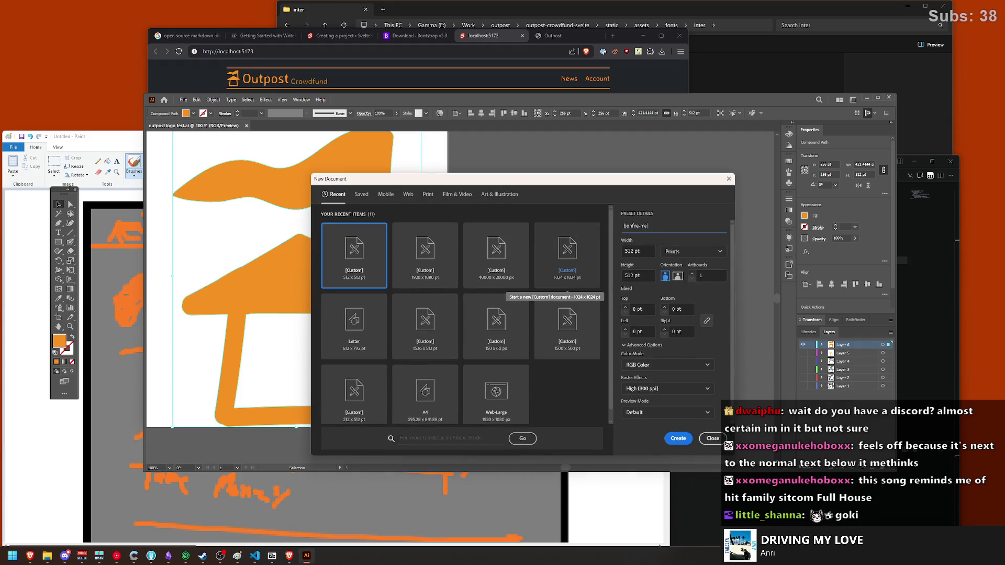
{"action": "type", "text": "ter"}
{"action": "key", "text": "Return"}
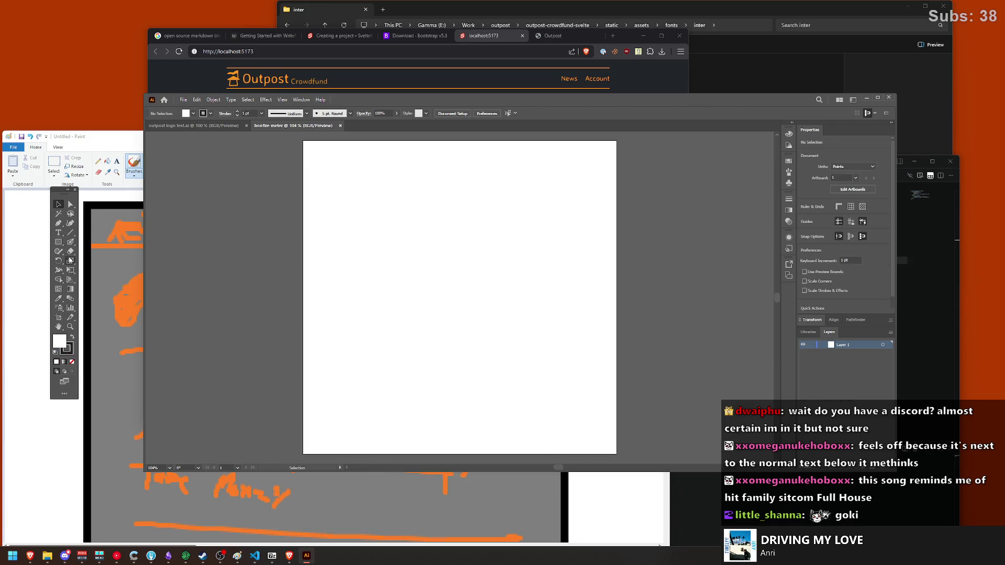
Step: With the Blob Brush, sketch the first log with its round end and two edges
{"action": "left_click", "coordinate": [59, 253]}
{"action": "left_click", "coordinate": [71, 241]}
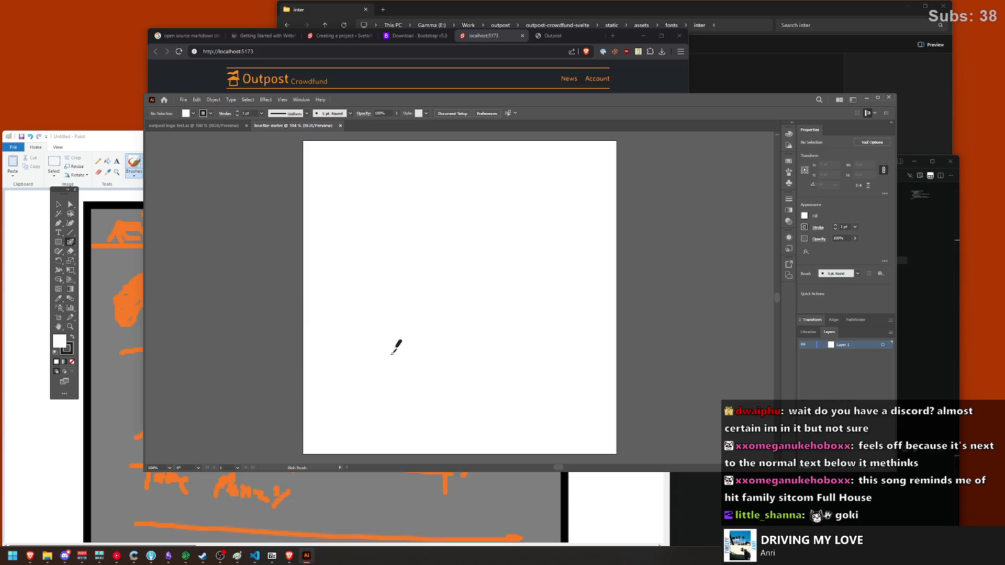
{"action": "left_click_drag", "start_coordinate": [401, 342], "coordinate": [456, 369]}
{"action": "key", "text": "ctrl+z"}
{"action": "mouse_move", "coordinate": [348, 388]}
{"action": "left_mouse_down"}
{"action": "mouse_move", "coordinate": [352, 411]}
{"action": "mouse_move", "coordinate": [336, 395]}
{"action": "left_mouse_up"}
{"action": "left_click", "coordinate": [349, 405]}
{"action": "key", "text": "ctrl+z"}
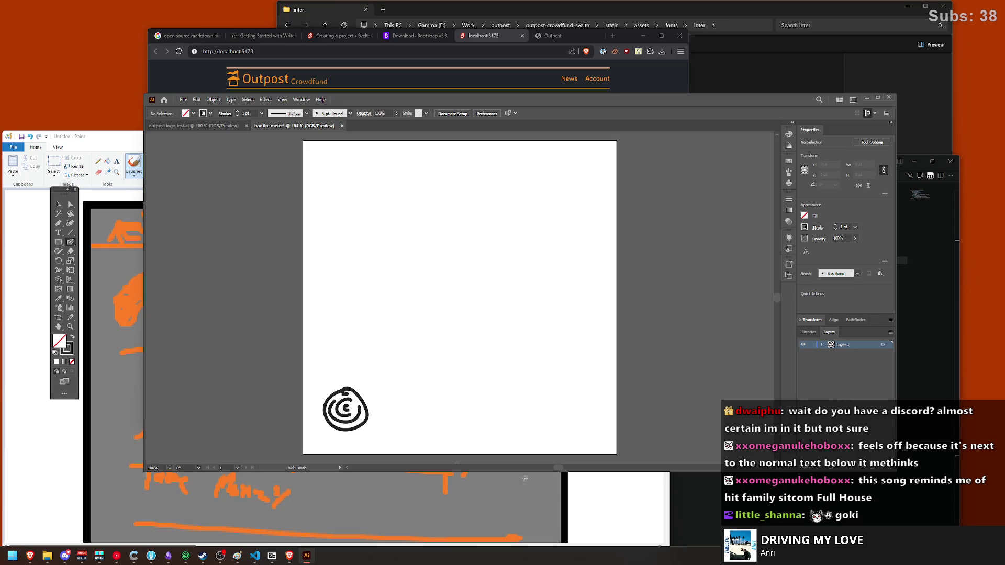
{"action": "left_click_drag", "start_coordinate": [326, 395], "coordinate": [392, 359]}
{"action": "left_click_drag", "start_coordinate": [361, 427], "coordinate": [458, 385]}
{"action": "key", "text": "ctrl+z"}
{"action": "key", "text": "ctrl+z"}
{"action": "left_click_drag", "start_coordinate": [361, 425], "coordinate": [463, 360]}
{"action": "mouse_move", "coordinate": [331, 391]}
{"action": "left_mouse_down"}
{"action": "mouse_move", "coordinate": [424, 345]}
{"action": "mouse_move", "coordinate": [503, 377]}
{"action": "left_mouse_up"}
{"action": "key", "text": "ctrl+z"}
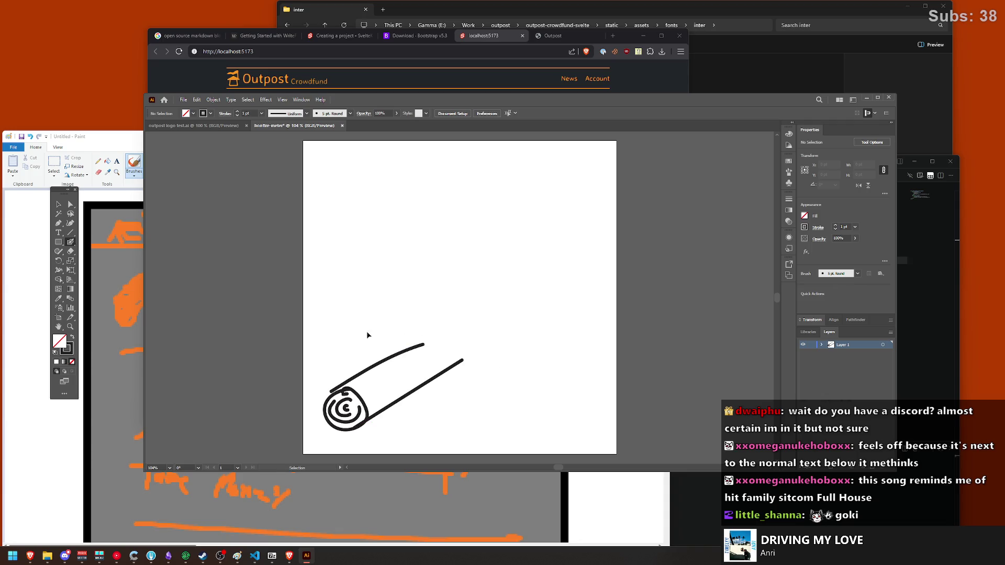
Step: Sketch a second log crossing the first, with a short curved left end
{"action": "mouse_move", "coordinate": [356, 337]}
{"action": "left_mouse_down"}
{"action": "mouse_move", "coordinate": [501, 384]}
{"action": "mouse_move", "coordinate": [524, 369]}
{"action": "mouse_move", "coordinate": [515, 356]}
{"action": "mouse_move", "coordinate": [508, 378]}
{"action": "mouse_move", "coordinate": [414, 317]}
{"action": "left_mouse_up"}
{"action": "key", "text": "ctrl+z"}
{"action": "key", "text": "ctrl+z"}
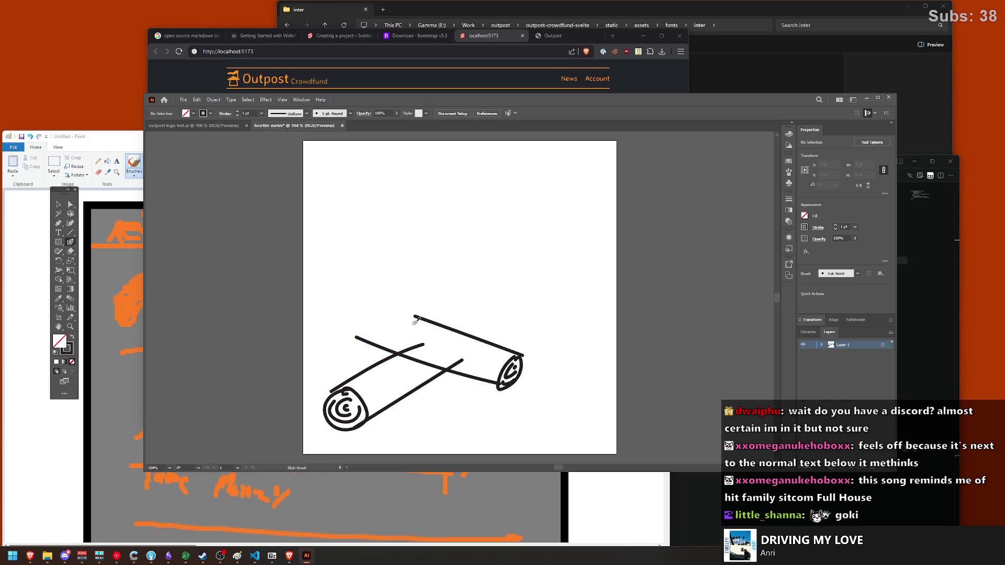
{"action": "key", "text": "ctrl+z"}
{"action": "mouse_move", "coordinate": [518, 354]}
{"action": "left_mouse_down"}
{"action": "mouse_move", "coordinate": [393, 318]}
{"action": "mouse_move", "coordinate": [394, 309]}
{"action": "left_mouse_up"}
{"action": "key", "text": "ctrl+z"}
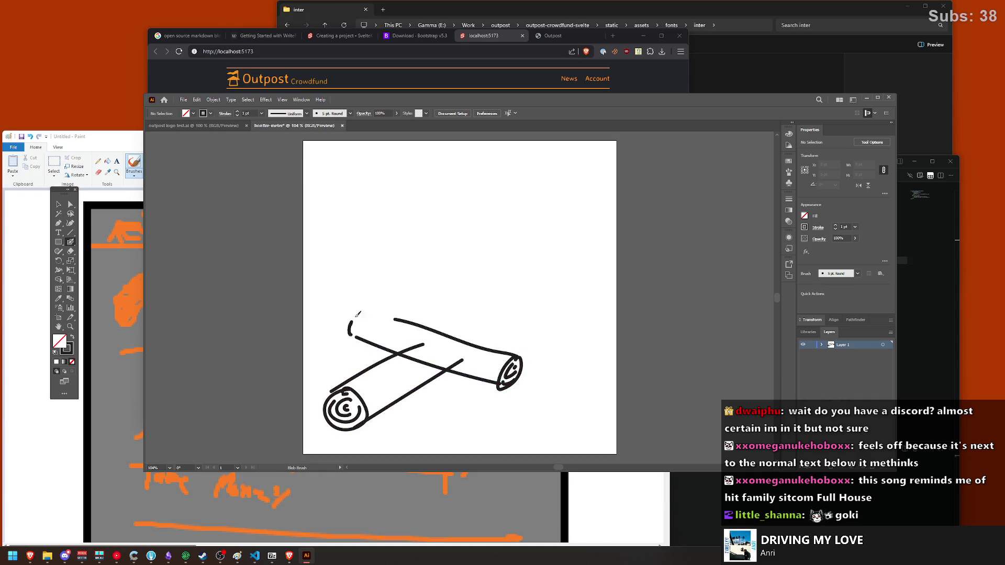
{"action": "left_click_drag", "start_coordinate": [349, 335], "coordinate": [396, 309]}
{"action": "key", "text": "ctrl+z"}
{"action": "left_click_drag", "start_coordinate": [350, 335], "coordinate": [389, 308]}
{"action": "key", "text": "ctrl+z"}
{"action": "left_click_drag", "start_coordinate": [354, 335], "coordinate": [369, 312]}
Step: Draw an upright log with an oval base and left and right sides
{"action": "left_click_drag", "start_coordinate": [446, 405], "coordinate": [427, 331]}
{"action": "key", "text": "ctrl+z"}
{"action": "left_click_drag", "start_coordinate": [437, 408], "coordinate": [428, 309]}
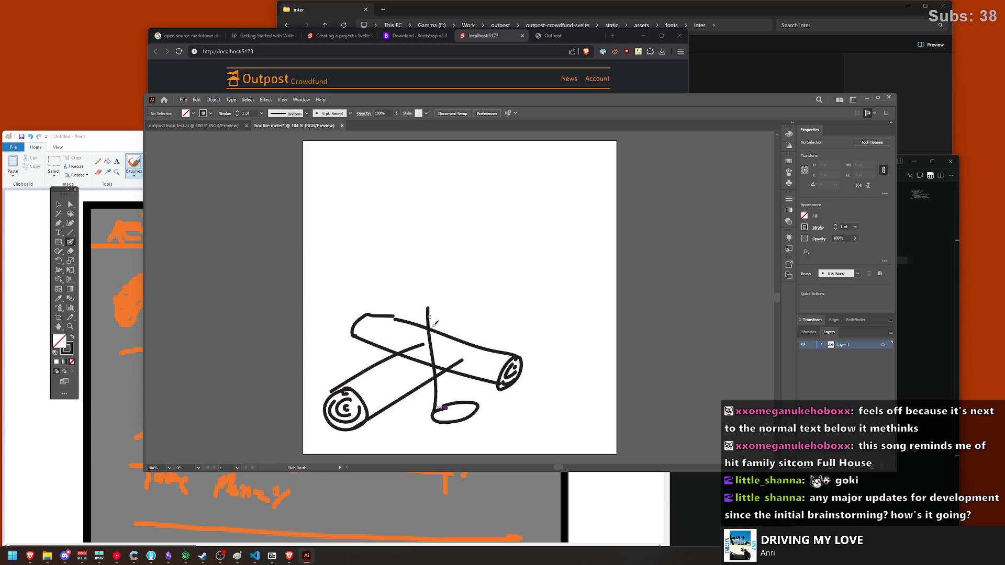
{"action": "left_click_drag", "start_coordinate": [477, 407], "coordinate": [445, 302]}
{"action": "key", "text": "ctrl+z"}
{"action": "key", "text": "ctrl+z"}
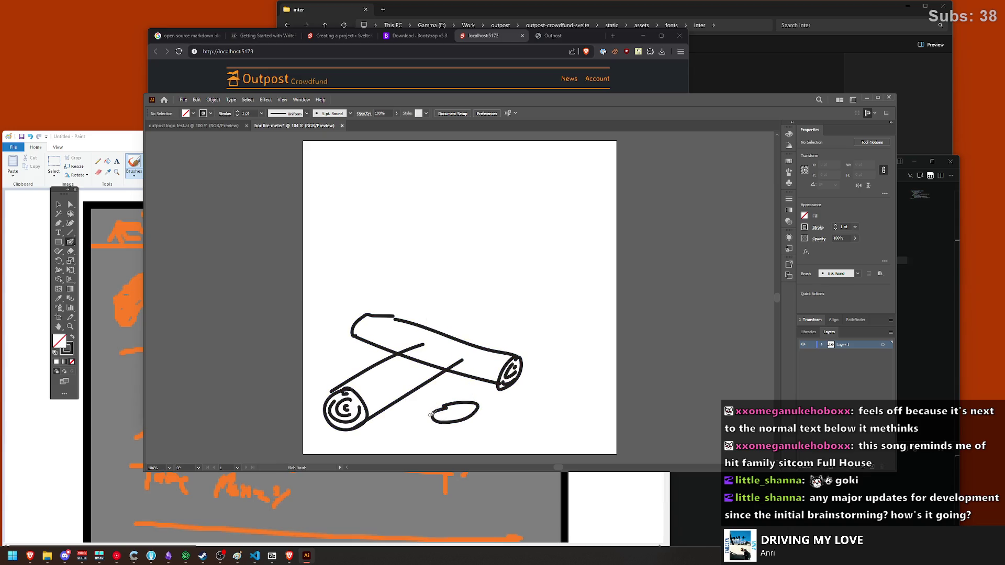
{"action": "left_click_drag", "start_coordinate": [432, 414], "coordinate": [425, 316]}
{"action": "left_click_drag", "start_coordinate": [479, 404], "coordinate": [454, 306]}
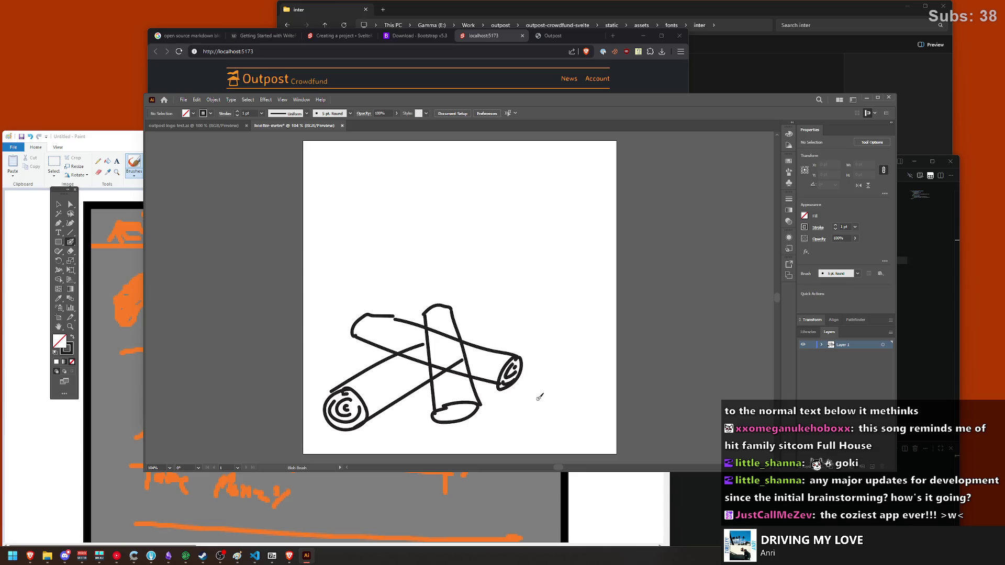
Step: Draw the right-hand log with an oval end, upper edge and inner ring
{"action": "mouse_move", "coordinate": [553, 396]}
{"action": "left_mouse_down"}
{"action": "mouse_move", "coordinate": [452, 343]}
{"action": "mouse_move", "coordinate": [472, 320]}
{"action": "left_mouse_up"}
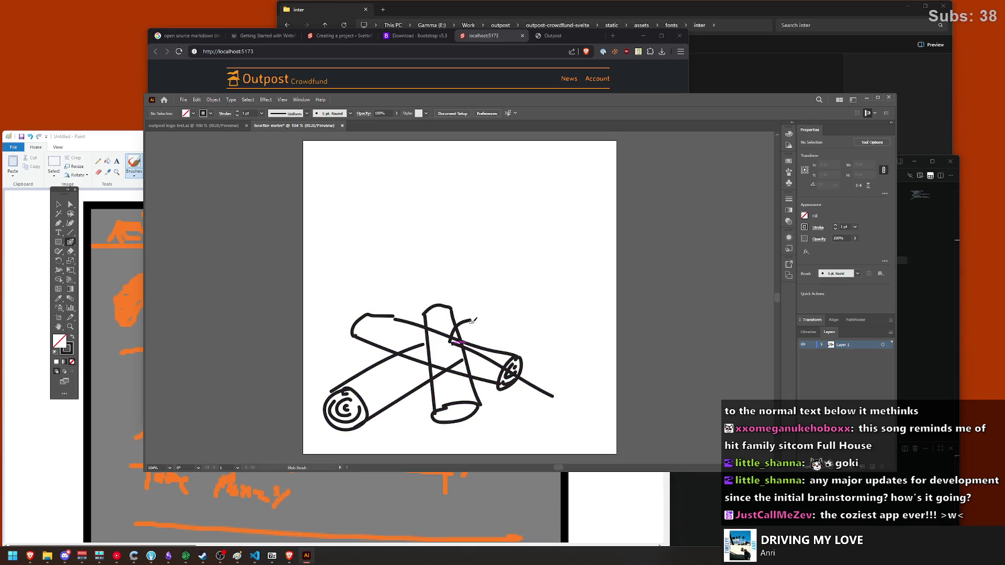
{"action": "left_click_drag", "start_coordinate": [566, 373], "coordinate": [571, 367]}
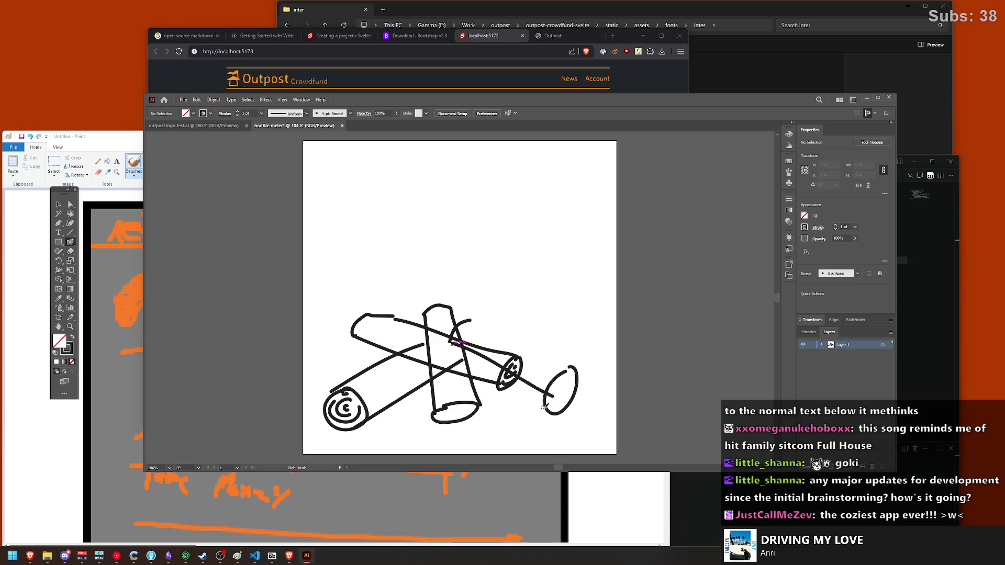
{"action": "left_click_drag", "start_coordinate": [547, 408], "coordinate": [510, 365]}
{"action": "mouse_move", "coordinate": [574, 369]}
{"action": "left_mouse_down"}
{"action": "mouse_move", "coordinate": [485, 317]}
{"action": "mouse_move", "coordinate": [462, 319]}
{"action": "left_mouse_up"}
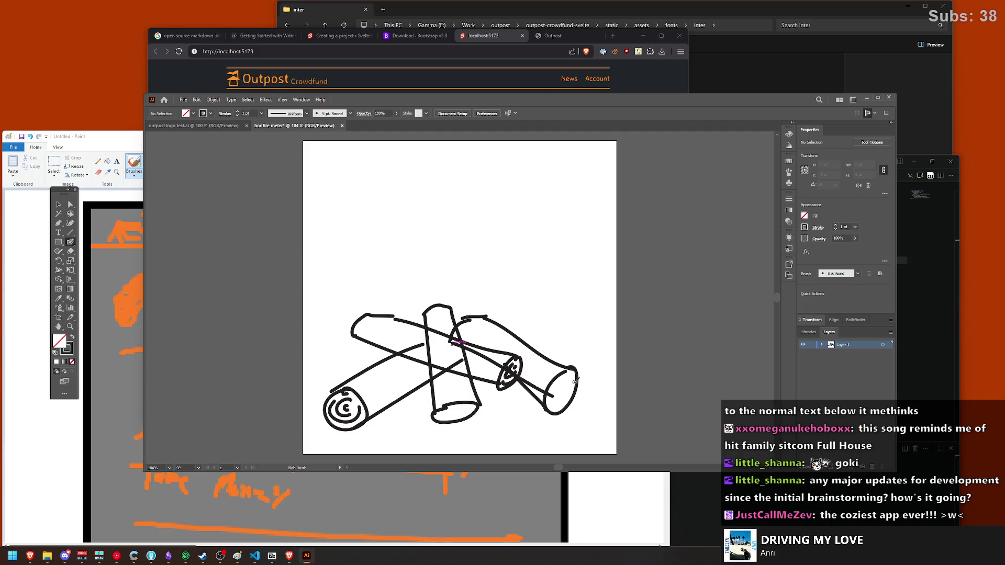
{"action": "left_click_drag", "start_coordinate": [563, 380], "coordinate": [565, 391]}
Step: Erase the lines crossing behind the logs so they overlap cleanly
{"action": "left_click", "coordinate": [71, 251]}
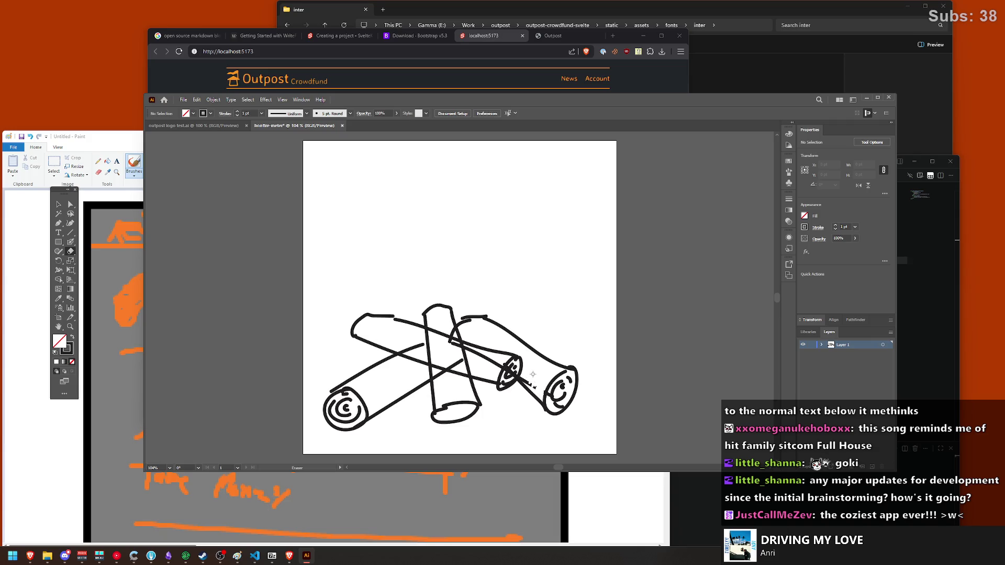
{"action": "left_click_drag", "start_coordinate": [532, 386], "coordinate": [466, 335]}
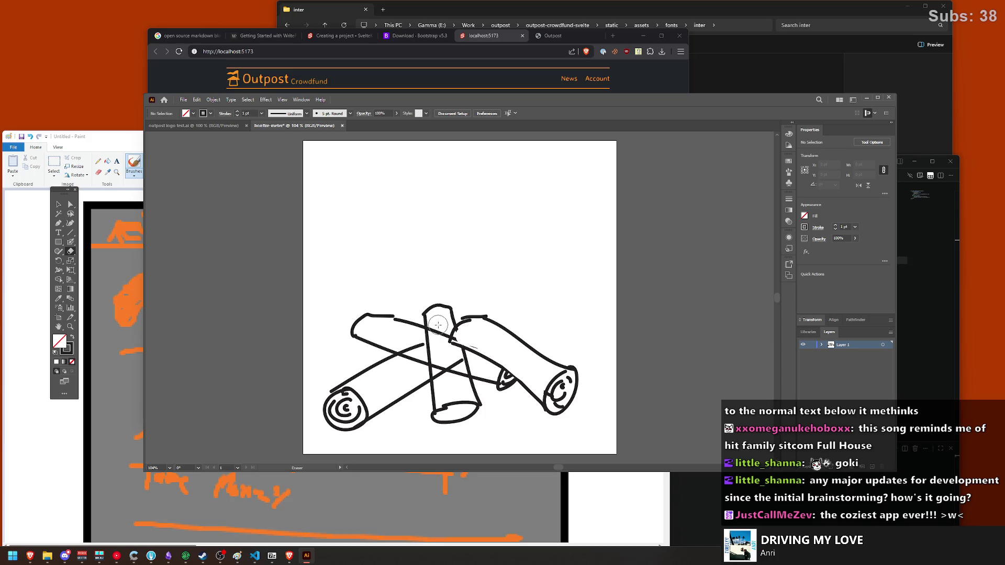
{"action": "mouse_move", "coordinate": [437, 325]}
{"action": "left_mouse_down"}
{"action": "mouse_move", "coordinate": [443, 378]}
{"action": "mouse_move", "coordinate": [471, 343]}
{"action": "left_mouse_up"}
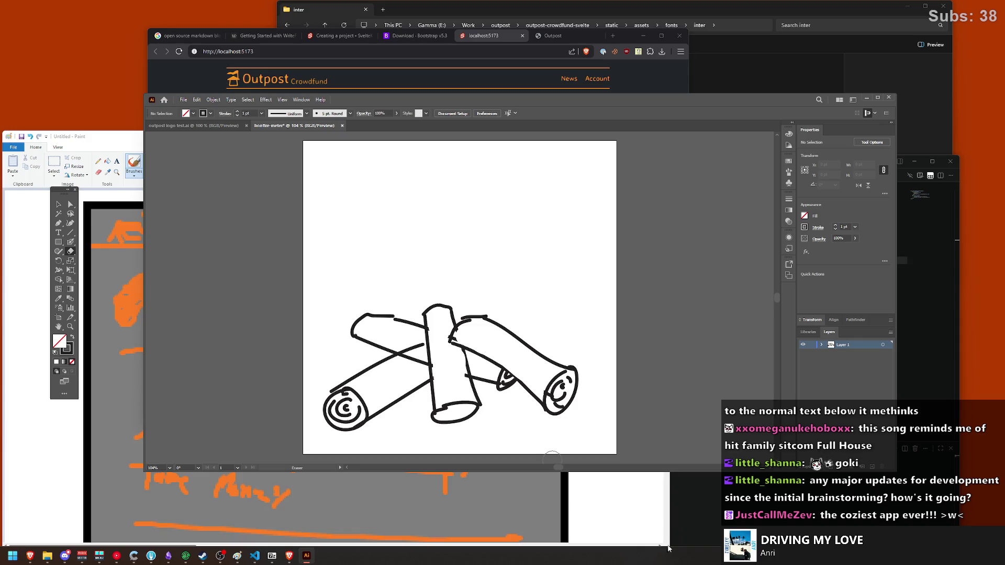
{"action": "mouse_move", "coordinate": [416, 344]}
{"action": "left_mouse_down"}
{"action": "mouse_move", "coordinate": [401, 351]}
{"action": "mouse_move", "coordinate": [420, 344]}
{"action": "left_mouse_up"}
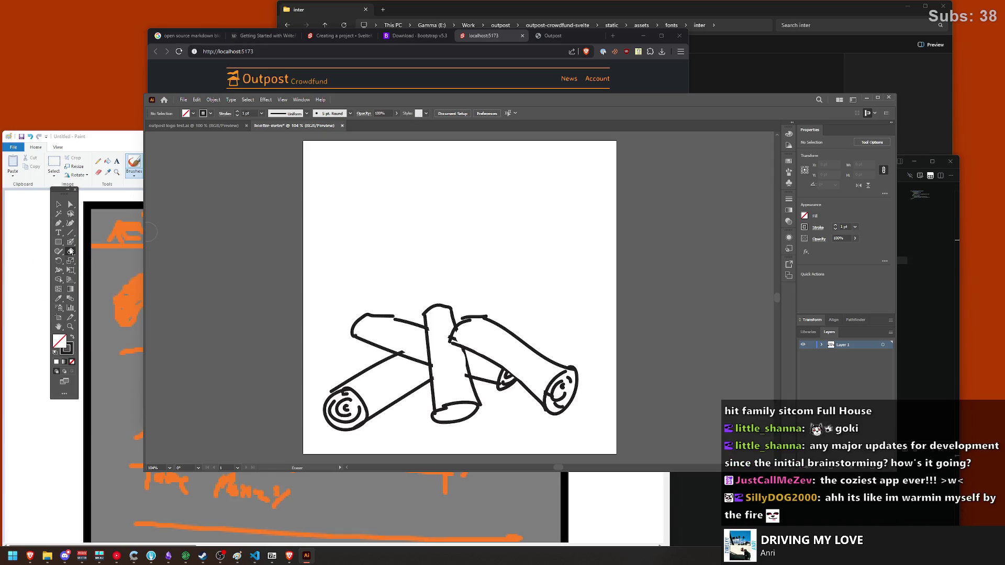
Step: Add a ring inside the middle log's end and enlarge the eraser
{"action": "left_click", "coordinate": [71, 244]}
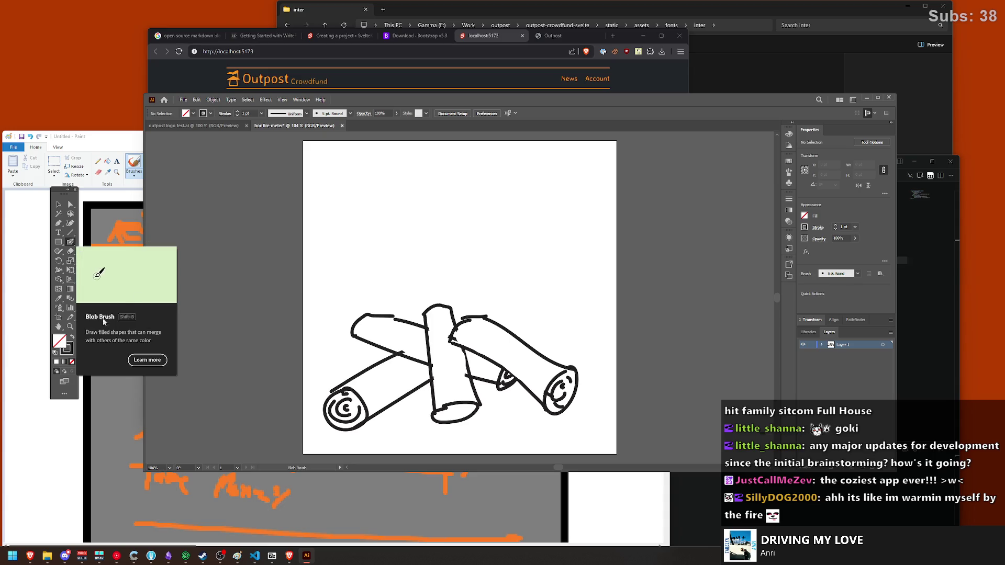
{"action": "left_click_drag", "start_coordinate": [444, 413], "coordinate": [464, 411]}
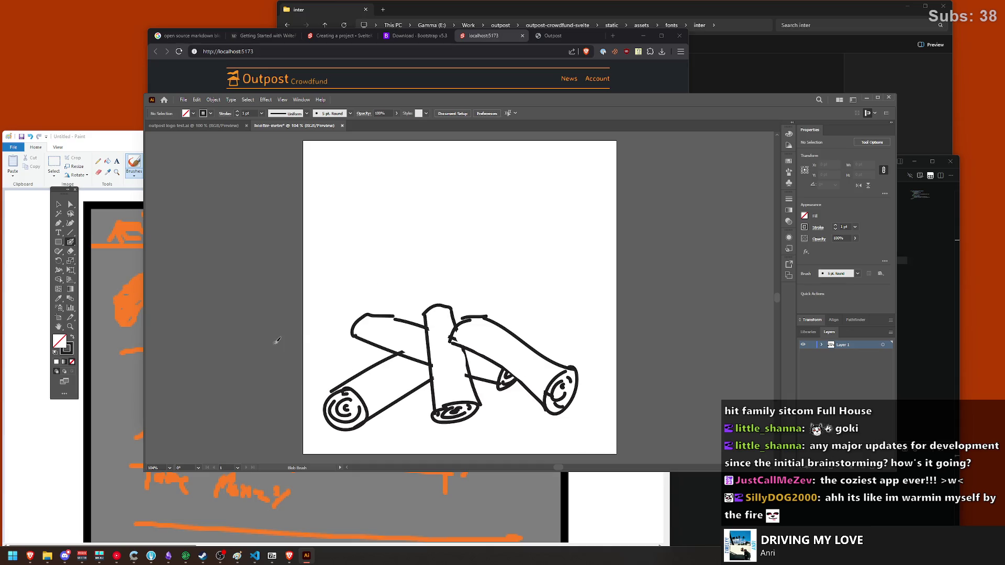
{"action": "left_click", "coordinate": [71, 251]}
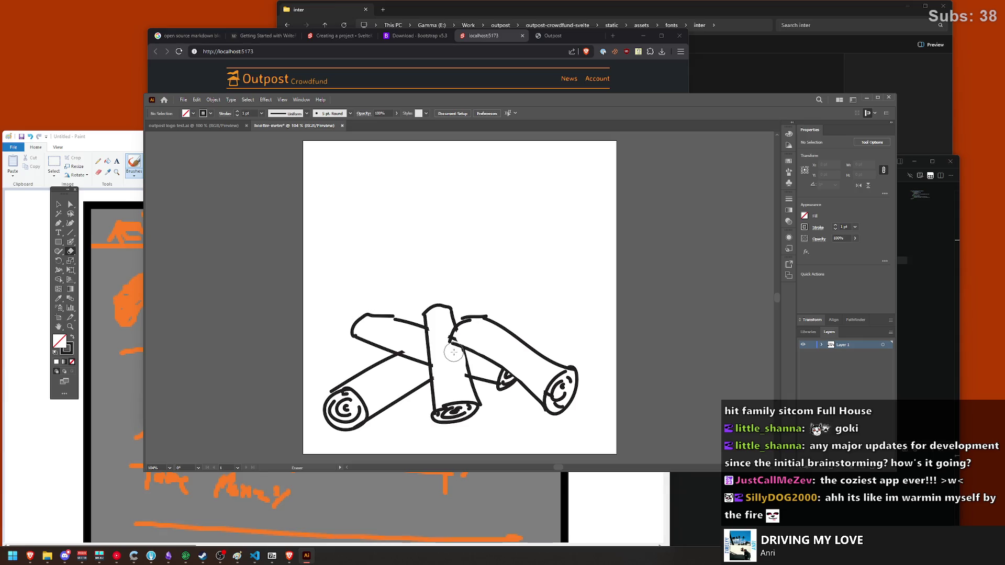
{"action": "key", "text": "bracketright"}
{"action": "key", "text": "bracketright"}
{"action": "key", "text": "bracketright"}
{"action": "key", "text": "bracketright"}
{"action": "key", "text": "bracketright"}
{"action": "key", "text": "bracketright"}
{"action": "key", "text": "bracketright"}
{"action": "key", "text": "bracketright"}
{"action": "key", "text": "bracketright"}
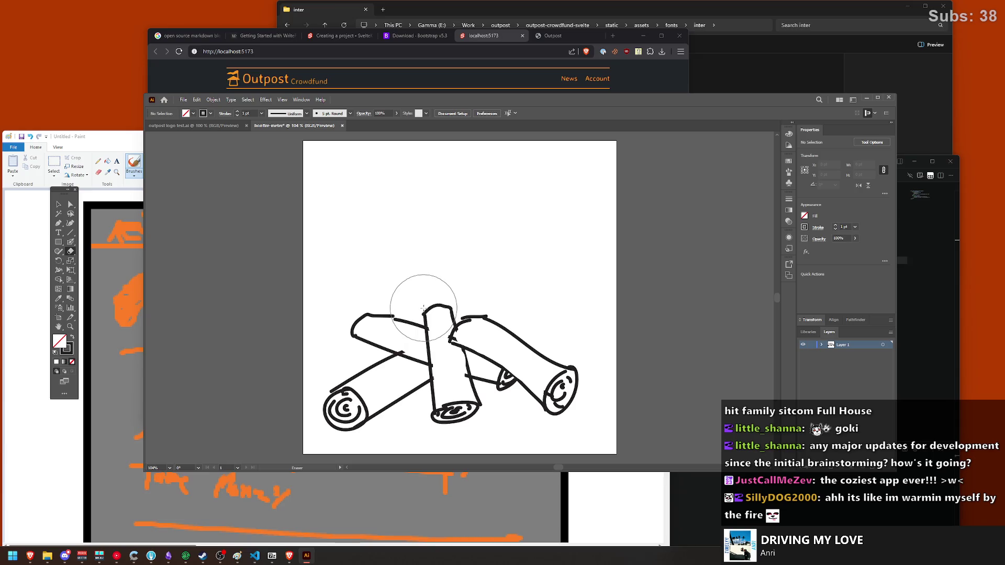
Step: Create Layer 2 and paint a thick Blob Brush curve across the logs
{"action": "left_click", "coordinate": [870, 469]}
{"action": "left_click", "coordinate": [70, 204]}
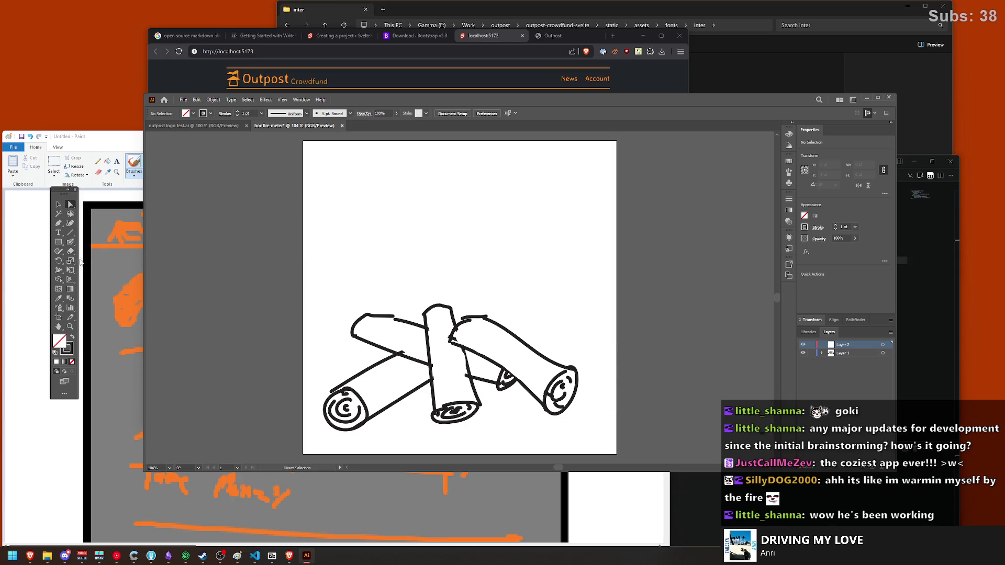
{"action": "left_click", "coordinate": [70, 242]}
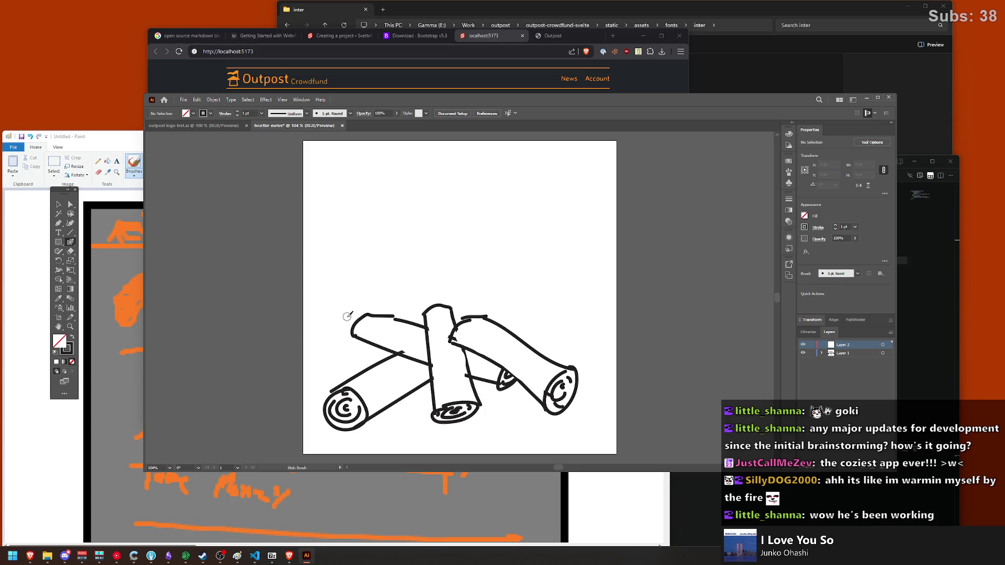
{"action": "mouse_move", "coordinate": [346, 314]}
{"action": "left_mouse_down"}
{"action": "mouse_move", "coordinate": [354, 338]}
{"action": "mouse_move", "coordinate": [507, 271]}
{"action": "left_mouse_up"}
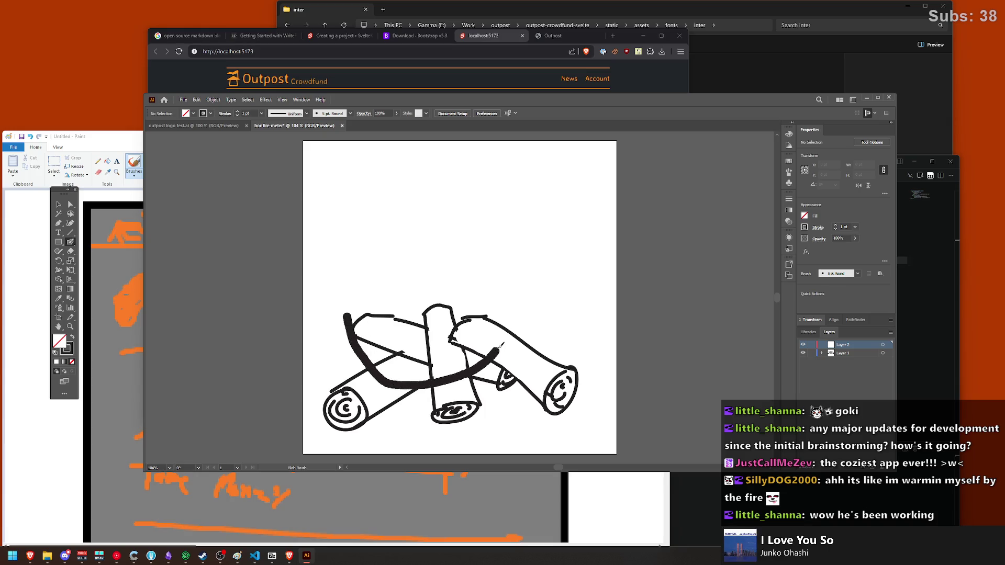
Step: Draw the flame's base, outline and left and right tongues, then fill its body black
{"action": "key", "text": "ctrl+z"}
{"action": "mouse_move", "coordinate": [383, 263]}
{"action": "left_mouse_down"}
{"action": "mouse_move", "coordinate": [390, 395]}
{"action": "mouse_move", "coordinate": [507, 370]}
{"action": "mouse_move", "coordinate": [529, 313]}
{"action": "mouse_move", "coordinate": [475, 160]}
{"action": "mouse_move", "coordinate": [442, 214]}
{"action": "mouse_move", "coordinate": [430, 152]}
{"action": "mouse_move", "coordinate": [420, 204]}
{"action": "mouse_move", "coordinate": [389, 156]}
{"action": "mouse_move", "coordinate": [392, 256]}
{"action": "mouse_move", "coordinate": [382, 280]}
{"action": "left_mouse_up"}
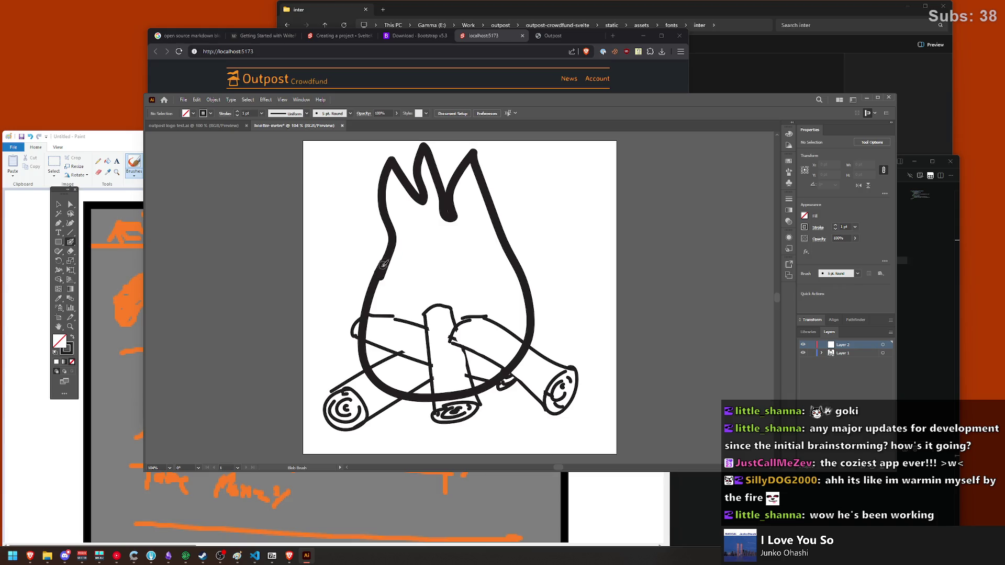
{"action": "mouse_move", "coordinate": [393, 228]}
{"action": "left_mouse_down"}
{"action": "mouse_move", "coordinate": [387, 266]}
{"action": "mouse_move", "coordinate": [369, 214]}
{"action": "mouse_move", "coordinate": [336, 201]}
{"action": "left_mouse_up"}
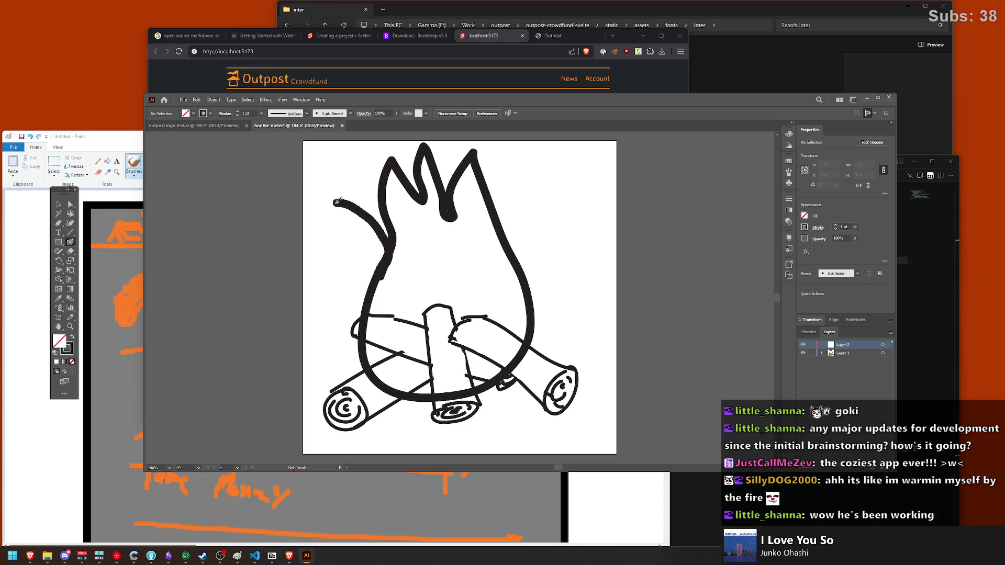
{"action": "key", "text": "ctrl+z"}
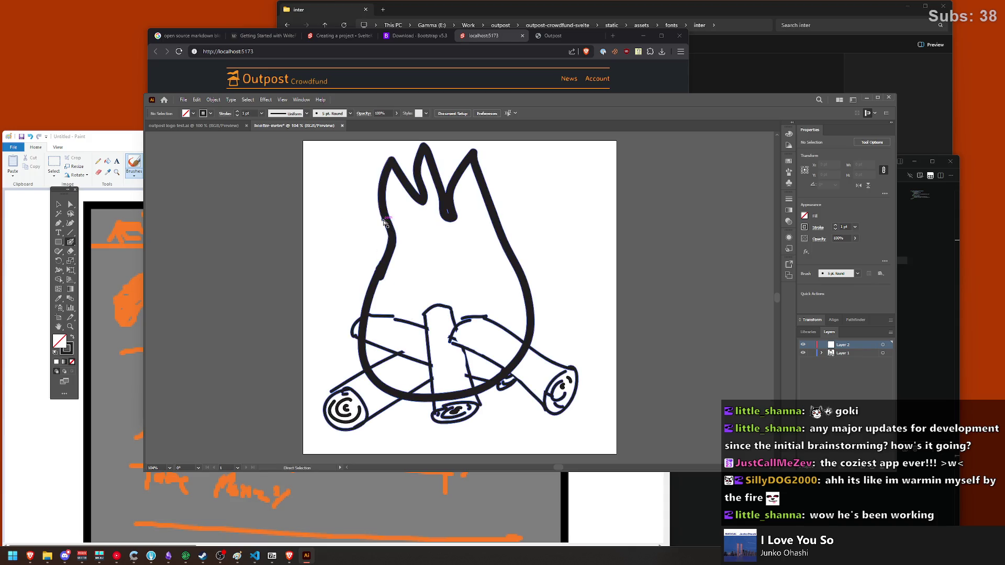
{"action": "mouse_move", "coordinate": [385, 209]}
{"action": "left_mouse_down"}
{"action": "mouse_move", "coordinate": [361, 188]}
{"action": "mouse_move", "coordinate": [377, 286]}
{"action": "left_mouse_up"}
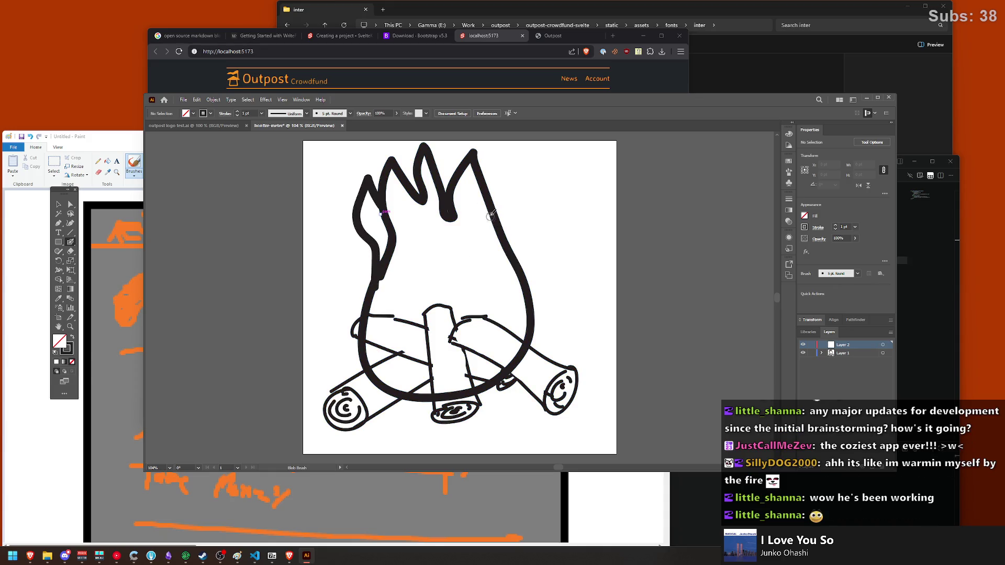
{"action": "mouse_move", "coordinate": [493, 207]}
{"action": "left_mouse_down"}
{"action": "mouse_move", "coordinate": [518, 154]}
{"action": "mouse_move", "coordinate": [526, 226]}
{"action": "mouse_move", "coordinate": [515, 266]}
{"action": "mouse_move", "coordinate": [526, 304]}
{"action": "left_mouse_up"}
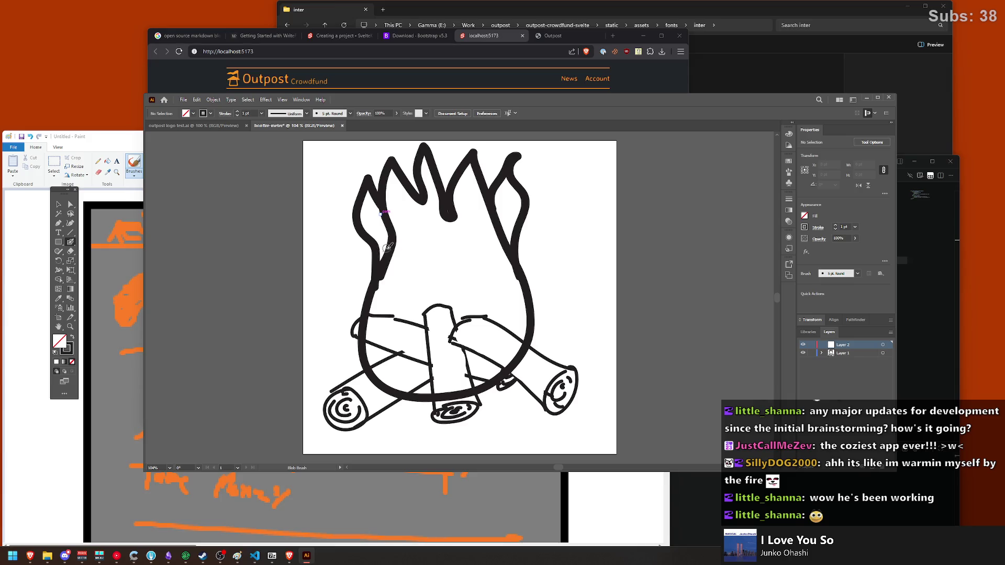
{"action": "mouse_move", "coordinate": [362, 212]}
{"action": "left_mouse_down"}
{"action": "mouse_move", "coordinate": [385, 240]}
{"action": "mouse_move", "coordinate": [365, 213]}
{"action": "mouse_move", "coordinate": [376, 231]}
{"action": "left_mouse_up"}
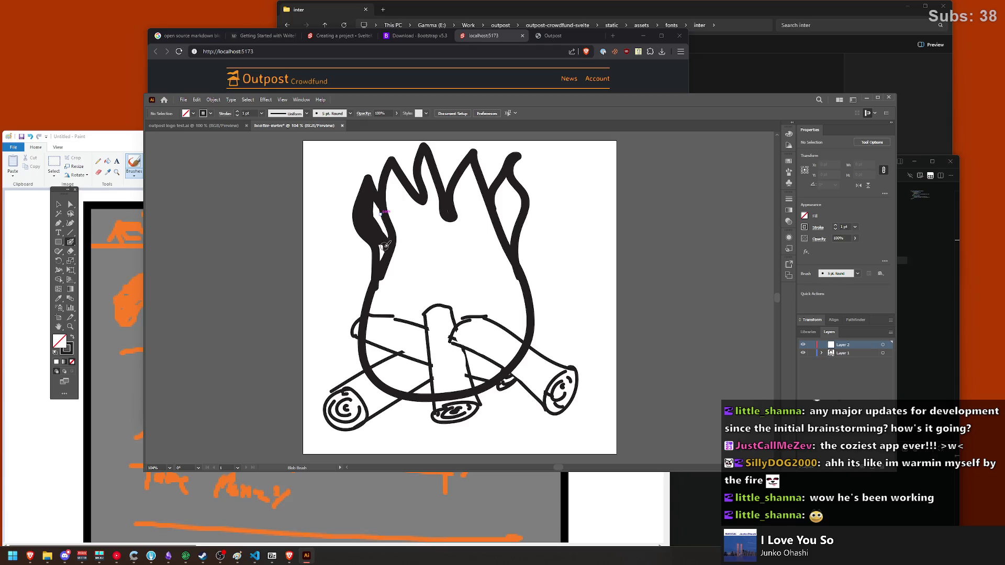
{"action": "mouse_move", "coordinate": [393, 244]}
{"action": "left_mouse_down"}
{"action": "mouse_move", "coordinate": [380, 309]}
{"action": "mouse_move", "coordinate": [491, 227]}
{"action": "mouse_move", "coordinate": [507, 186]}
{"action": "mouse_move", "coordinate": [487, 211]}
{"action": "mouse_move", "coordinate": [388, 214]}
{"action": "mouse_move", "coordinate": [399, 263]}
{"action": "mouse_move", "coordinate": [381, 305]}
{"action": "mouse_move", "coordinate": [386, 375]}
{"action": "mouse_move", "coordinate": [419, 387]}
{"action": "mouse_move", "coordinate": [468, 377]}
{"action": "mouse_move", "coordinate": [499, 358]}
{"action": "mouse_move", "coordinate": [523, 309]}
{"action": "mouse_move", "coordinate": [518, 341]}
{"action": "mouse_move", "coordinate": [508, 308]}
{"action": "mouse_move", "coordinate": [418, 320]}
{"action": "mouse_move", "coordinate": [395, 348]}
{"action": "mouse_move", "coordinate": [414, 337]}
{"action": "mouse_move", "coordinate": [439, 366]}
{"action": "mouse_move", "coordinate": [463, 346]}
{"action": "mouse_move", "coordinate": [455, 333]}
{"action": "mouse_move", "coordinate": [500, 311]}
{"action": "left_mouse_up"}
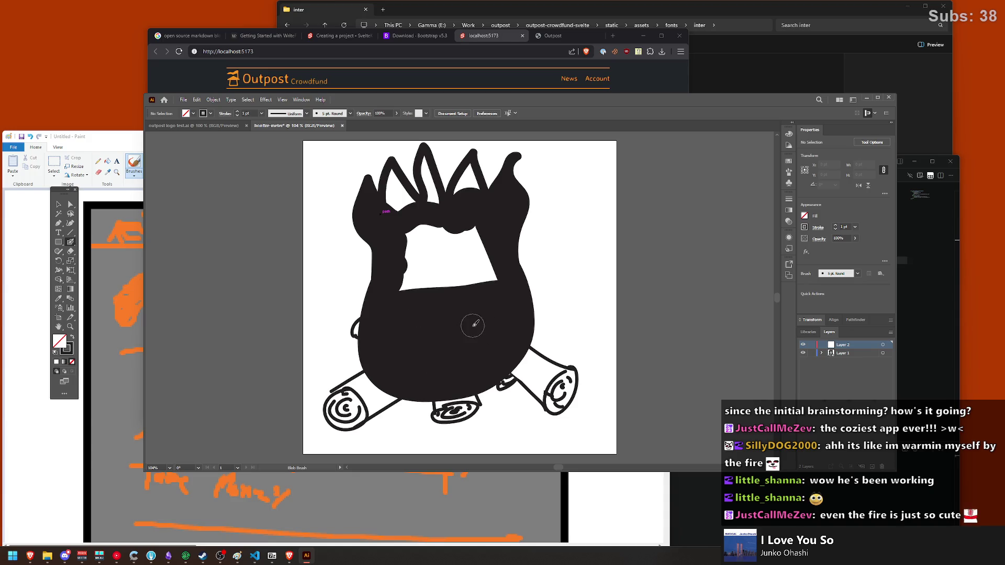
Step: Paint over the remaining white gaps so the whole flame is solid black
{"action": "mouse_move", "coordinate": [414, 294]}
{"action": "left_mouse_down"}
{"action": "mouse_move", "coordinate": [390, 290]}
{"action": "mouse_move", "coordinate": [492, 276]}
{"action": "mouse_move", "coordinate": [409, 272]}
{"action": "mouse_move", "coordinate": [411, 236]}
{"action": "mouse_move", "coordinate": [418, 266]}
{"action": "mouse_move", "coordinate": [471, 242]}
{"action": "left_mouse_up"}
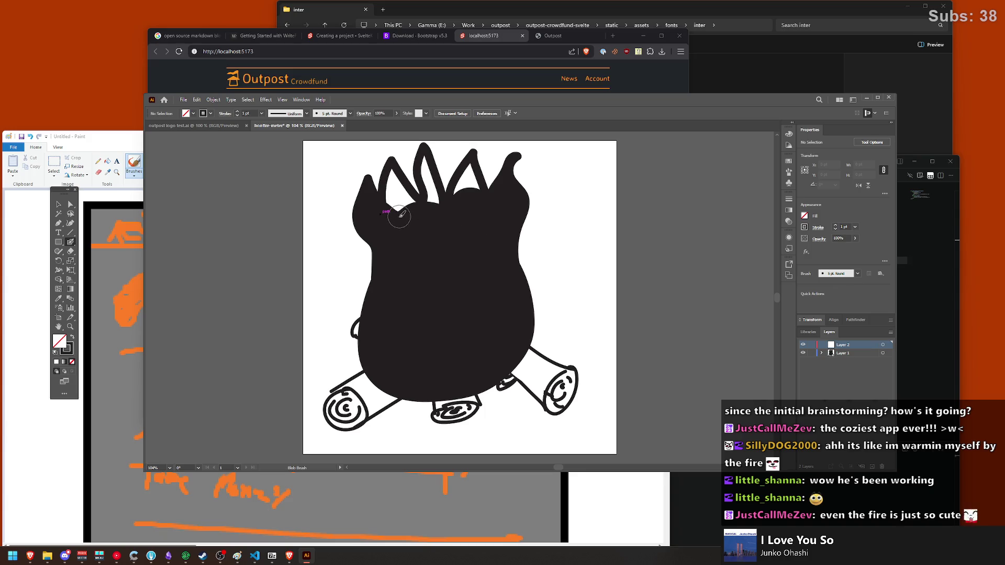
{"action": "mouse_move", "coordinate": [399, 215]}
{"action": "left_mouse_down"}
{"action": "mouse_move", "coordinate": [393, 186]}
{"action": "mouse_move", "coordinate": [420, 226]}
{"action": "mouse_move", "coordinate": [425, 157]}
{"action": "mouse_move", "coordinate": [435, 175]}
{"action": "mouse_move", "coordinate": [473, 163]}
{"action": "mouse_move", "coordinate": [474, 174]}
{"action": "left_mouse_up"}
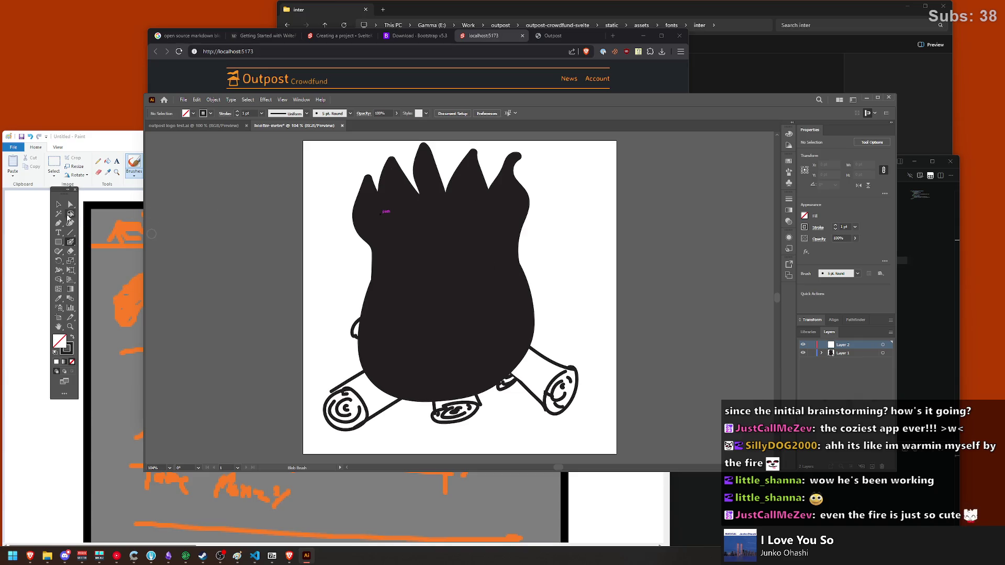
{"action": "left_click", "coordinate": [58, 205]}
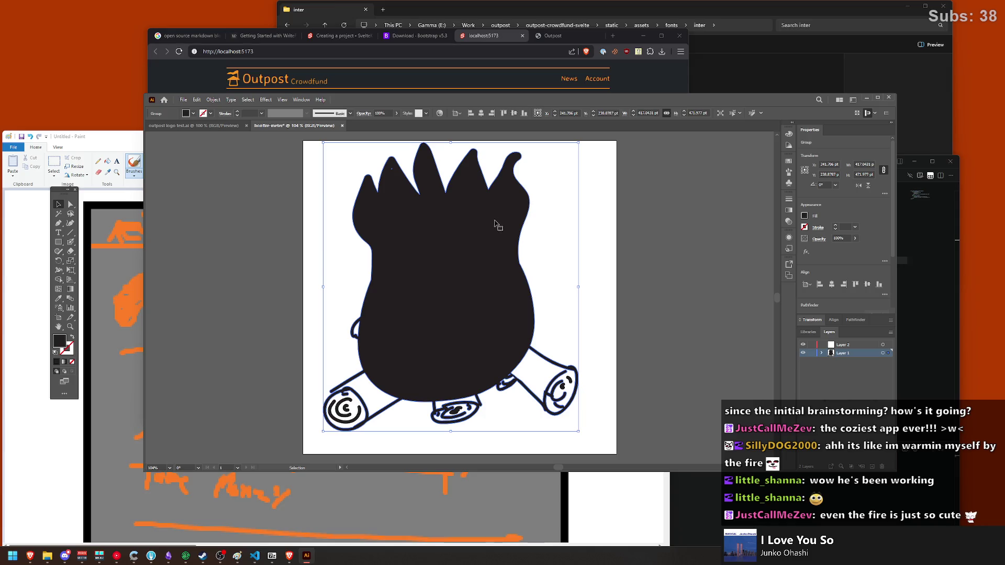
Step: Deselect, expand Layer 1, then select all and delete the logs and flame artwork
{"action": "left_click", "coordinate": [732, 276]}
{"action": "left_click", "coordinate": [821, 353]}
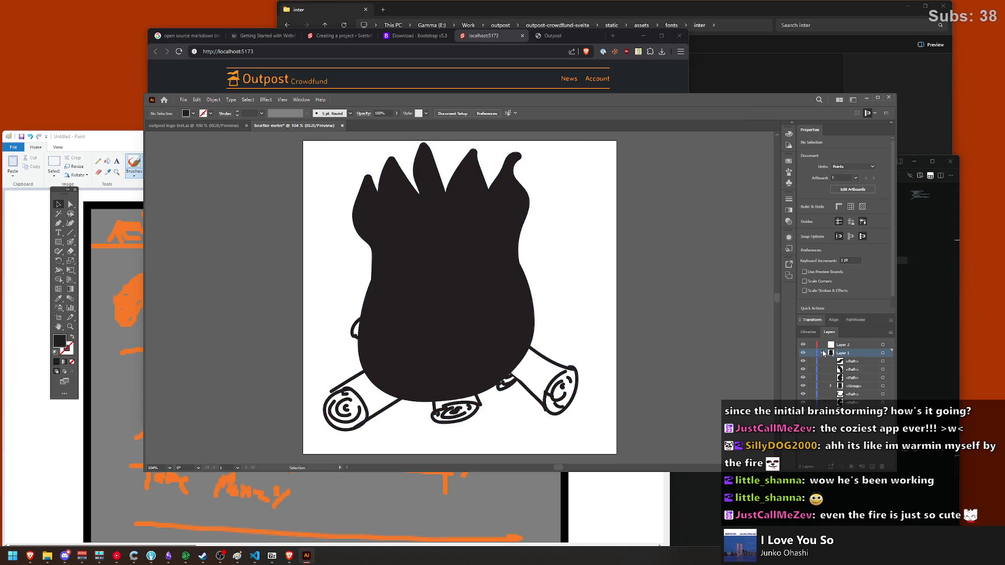
{"action": "key", "text": "shift+x"}
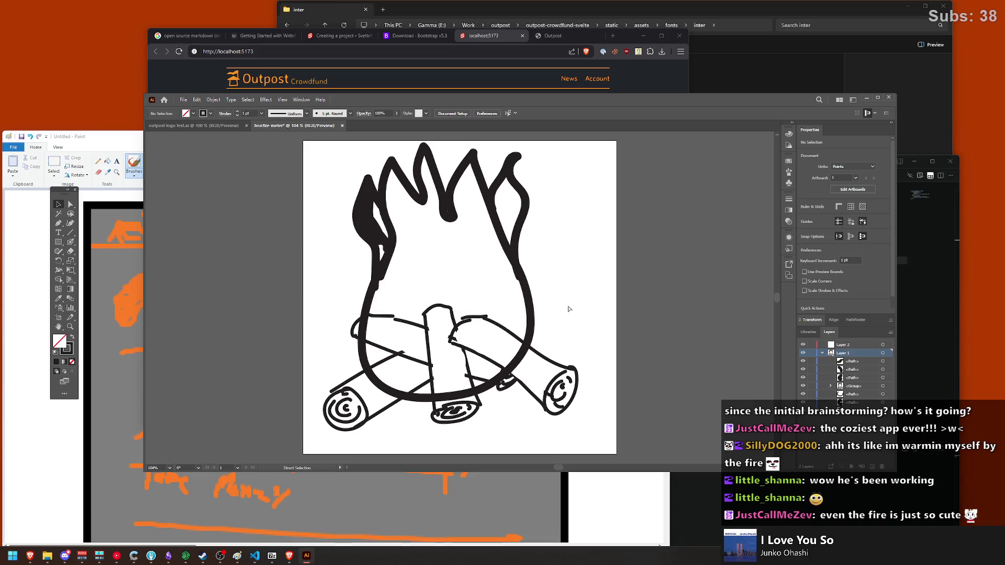
{"action": "key", "text": "v"}
{"action": "key", "text": "shift+x"}
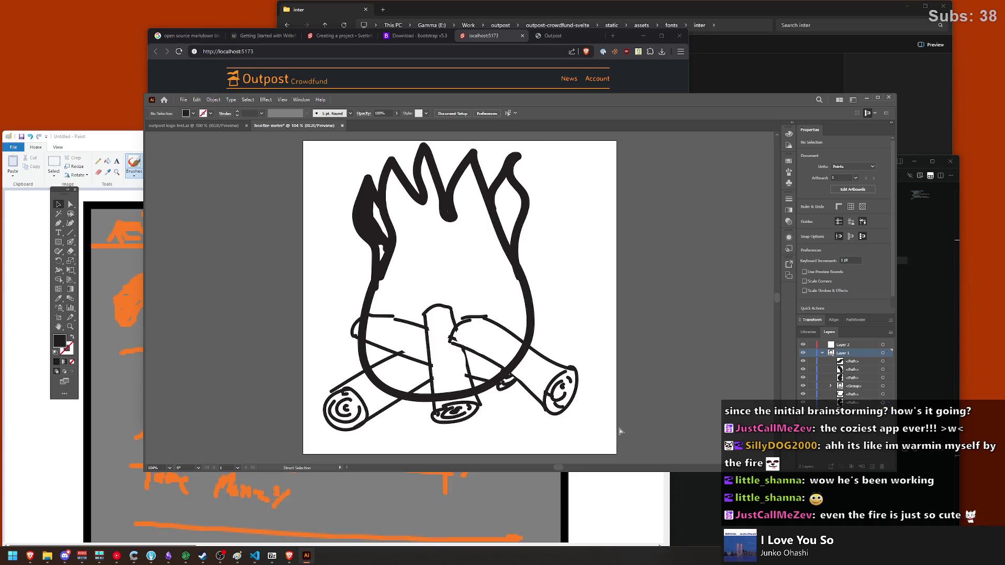
{"action": "key", "text": "ctrl+a"}
{"action": "key", "text": "Delete"}
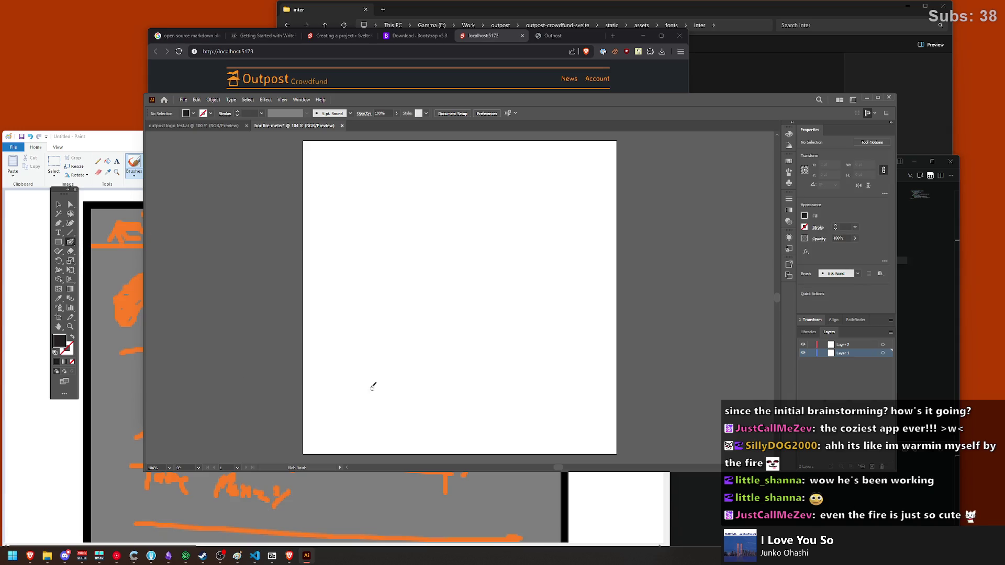
Step: Swap fill and stroke, then try several Blob Brush flame and U-shaped base strokes, undoing each
{"action": "left_click_drag", "start_coordinate": [373, 329], "coordinate": [419, 340]}
{"action": "key", "text": "ctrl+z"}
{"action": "key", "text": "shift+x"}
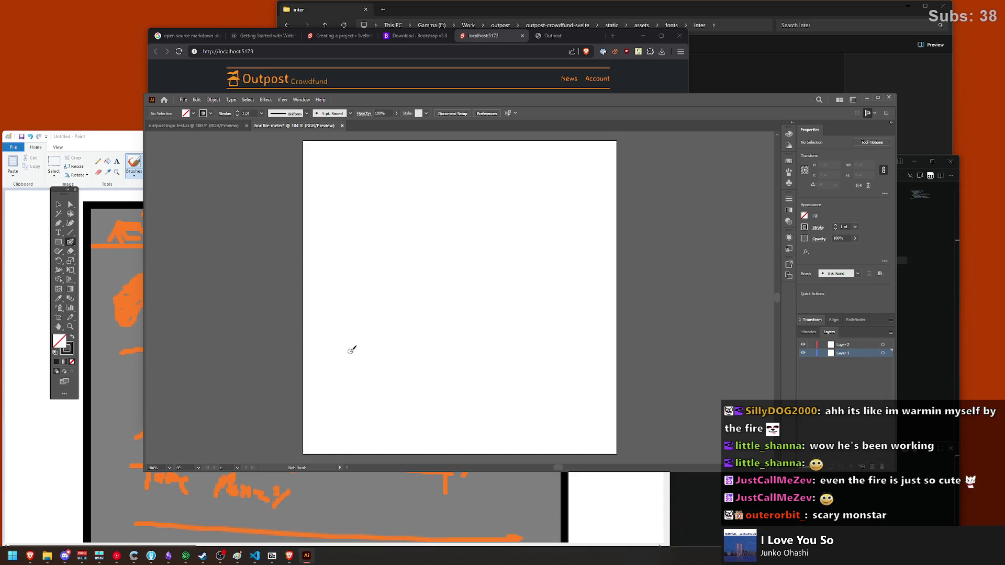
{"action": "left_click_drag", "start_coordinate": [343, 333], "coordinate": [544, 400]}
{"action": "key", "text": "ctrl+z"}
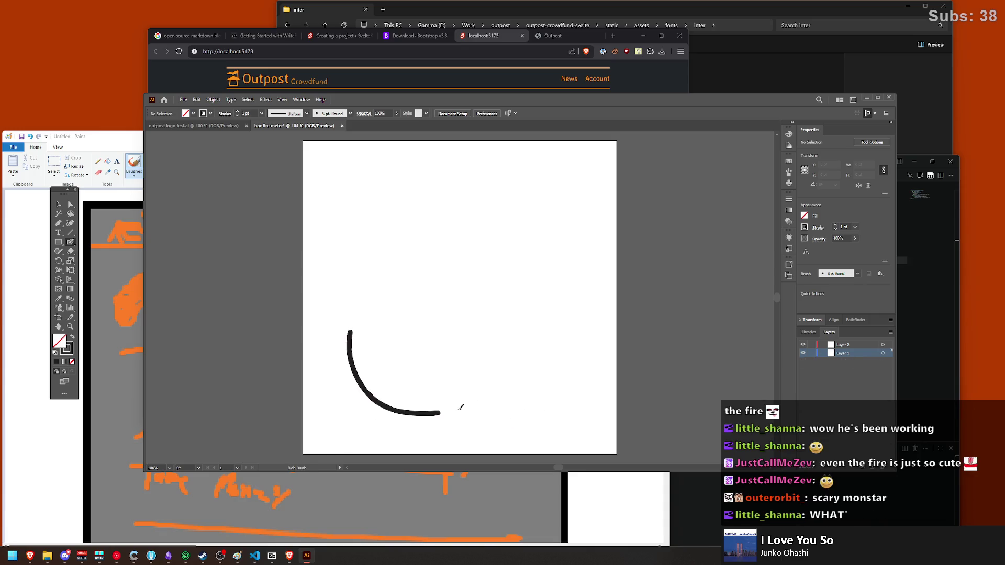
{"action": "left_click_drag", "start_coordinate": [343, 334], "coordinate": [539, 330]}
{"action": "key", "text": "ctrl+z"}
{"action": "mouse_move", "coordinate": [342, 333]}
{"action": "left_mouse_down"}
{"action": "mouse_move", "coordinate": [573, 343]}
{"action": "mouse_move", "coordinate": [568, 274]}
{"action": "left_mouse_up"}
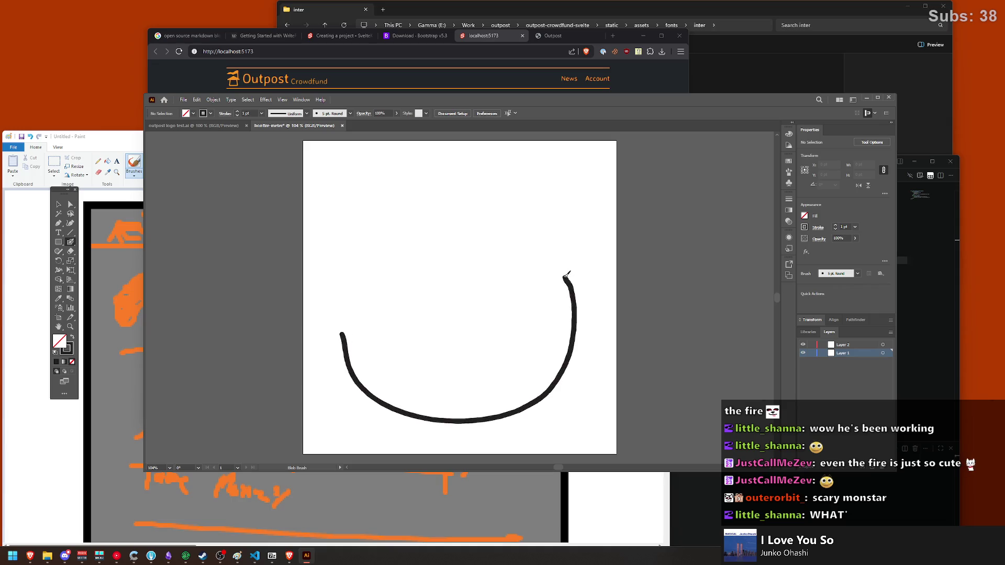
{"action": "key", "text": "ctrl+z"}
Step: Keep redrawing and undoing flame strokes until a curling flame outline is sketched
{"action": "left_click_drag", "start_coordinate": [366, 312], "coordinate": [560, 340]}
{"action": "key", "text": "ctrl+z"}
{"action": "left_click_drag", "start_coordinate": [366, 310], "coordinate": [571, 246]}
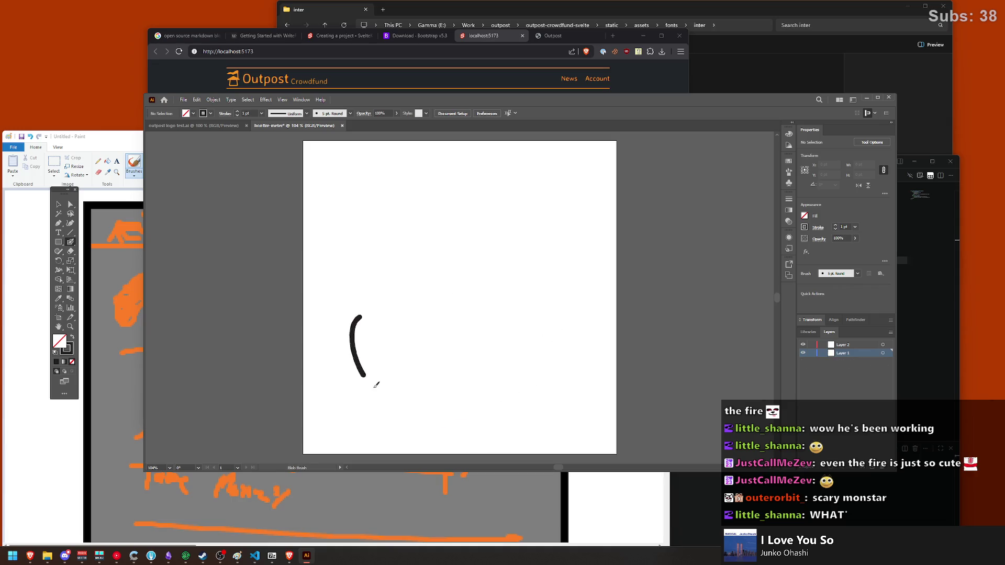
{"action": "key", "text": "ctrl+z"}
{"action": "mouse_move", "coordinate": [369, 300]}
{"action": "left_mouse_down"}
{"action": "mouse_move", "coordinate": [387, 367]}
{"action": "mouse_move", "coordinate": [529, 310]}
{"action": "mouse_move", "coordinate": [496, 213]}
{"action": "mouse_move", "coordinate": [535, 162]}
{"action": "mouse_move", "coordinate": [491, 184]}
{"action": "mouse_move", "coordinate": [471, 153]}
{"action": "mouse_move", "coordinate": [407, 282]}
{"action": "left_mouse_up"}
{"action": "key", "text": "ctrl+z"}
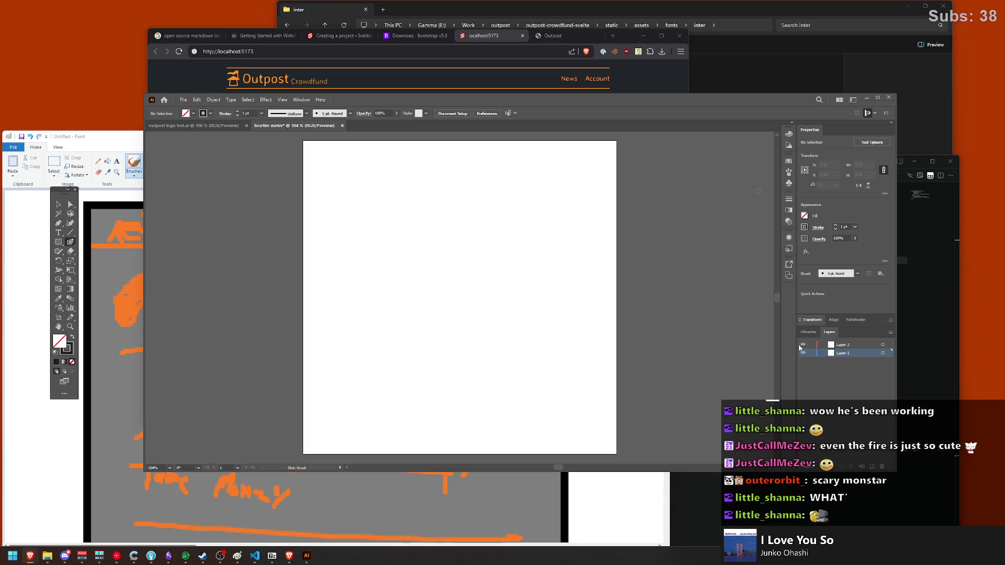
{"action": "mouse_move", "coordinate": [386, 399]}
{"action": "left_mouse_down"}
{"action": "mouse_move", "coordinate": [368, 182]}
{"action": "mouse_move", "coordinate": [433, 220]}
{"action": "mouse_move", "coordinate": [449, 139]}
{"action": "mouse_move", "coordinate": [519, 227]}
{"action": "left_mouse_up"}
{"action": "key", "text": "ctrl+z"}
{"action": "mouse_move", "coordinate": [465, 394]}
{"action": "left_mouse_down"}
{"action": "mouse_move", "coordinate": [386, 324]}
{"action": "mouse_move", "coordinate": [406, 307]}
{"action": "mouse_move", "coordinate": [388, 215]}
{"action": "mouse_move", "coordinate": [420, 257]}
{"action": "mouse_move", "coordinate": [459, 157]}
{"action": "mouse_move", "coordinate": [495, 147]}
{"action": "mouse_move", "coordinate": [474, 205]}
{"action": "mouse_move", "coordinate": [512, 236]}
{"action": "mouse_move", "coordinate": [499, 205]}
{"action": "mouse_move", "coordinate": [532, 206]}
{"action": "mouse_move", "coordinate": [542, 280]}
{"action": "mouse_move", "coordinate": [560, 224]}
{"action": "mouse_move", "coordinate": [588, 224]}
{"action": "mouse_move", "coordinate": [565, 341]}
{"action": "mouse_move", "coordinate": [491, 400]}
{"action": "mouse_move", "coordinate": [447, 376]}
{"action": "left_mouse_up"}
Step: Move the flame left and tilt it slightly clockwise, nudging it into position
{"action": "left_click", "coordinate": [58, 205]}
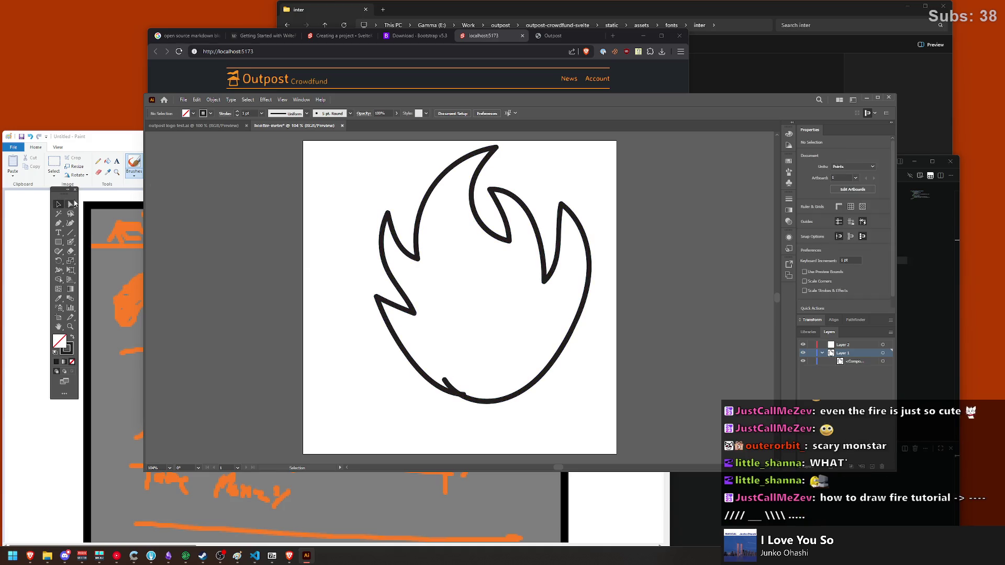
{"action": "left_click_drag", "start_coordinate": [478, 199], "coordinate": [455, 208]}
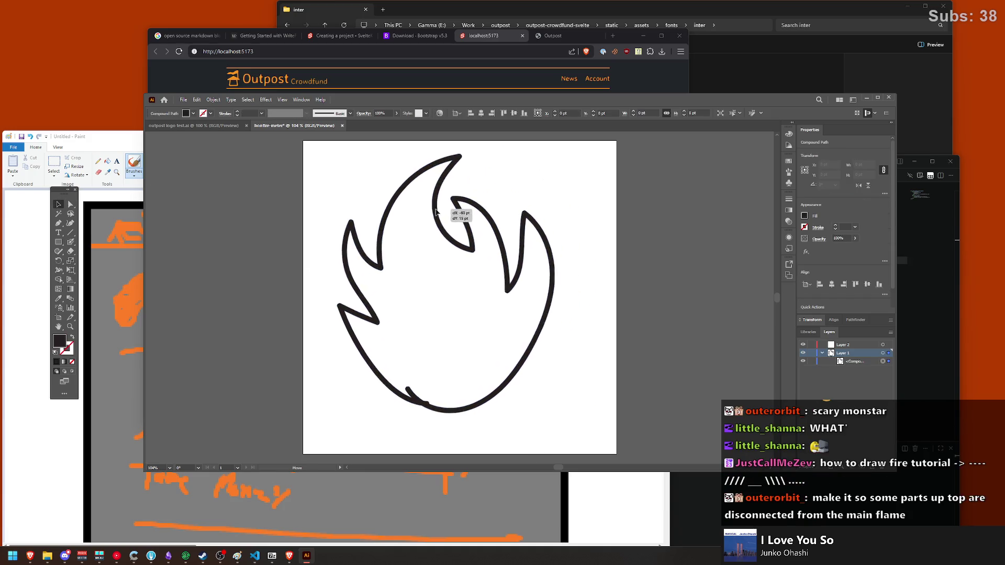
{"action": "left_click_drag", "start_coordinate": [572, 151], "coordinate": [584, 159]}
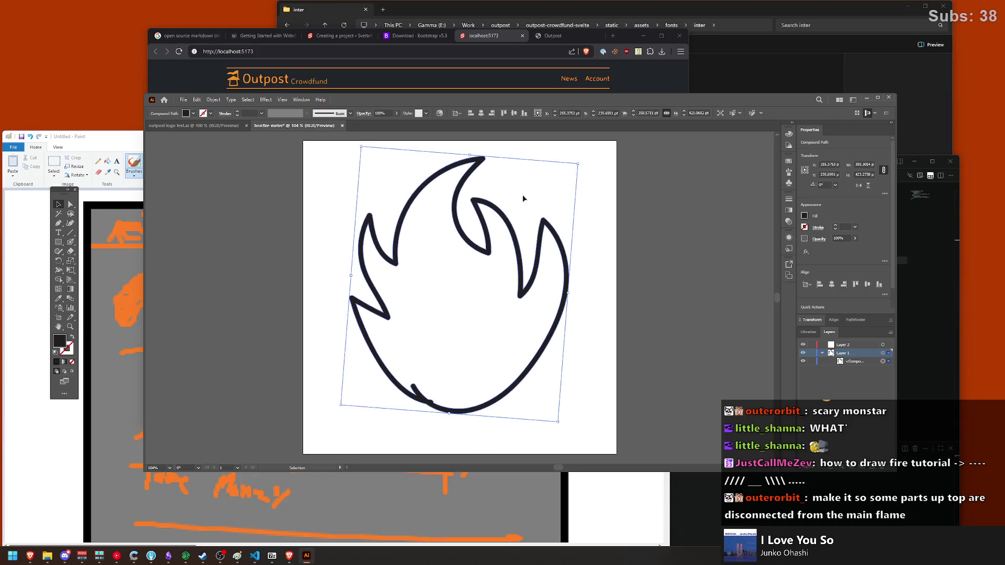
{"action": "left_click_drag", "start_coordinate": [456, 194], "coordinate": [459, 194]}
{"action": "left_click", "coordinate": [460, 209]}
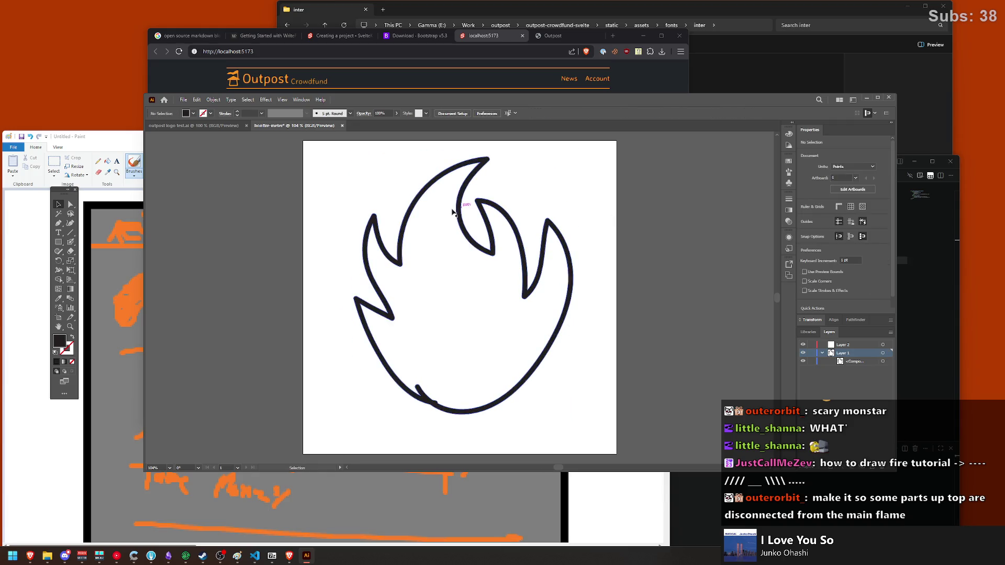
{"action": "left_click_drag", "start_coordinate": [465, 211], "coordinate": [453, 214]}
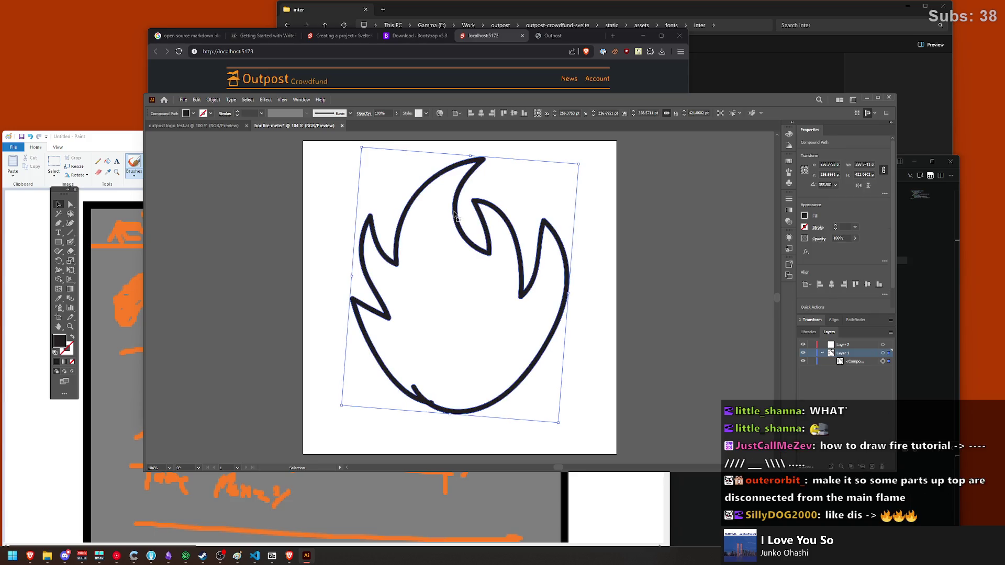
{"action": "left_click", "coordinate": [620, 251]}
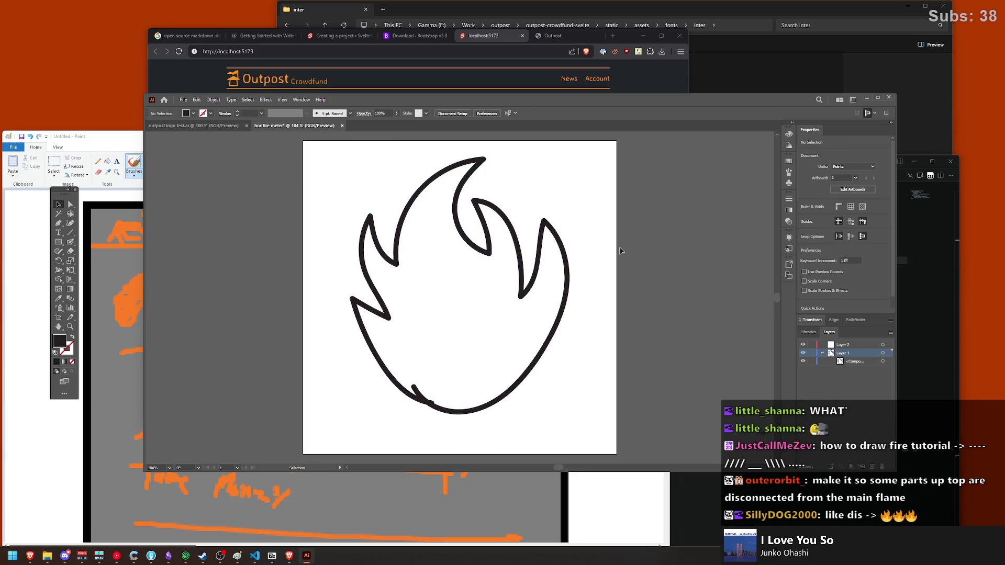
{"action": "left_click", "coordinate": [458, 232]}
{"action": "left_click", "coordinate": [590, 245]}
{"action": "left_click_drag", "start_coordinate": [393, 258], "coordinate": [388, 258]}
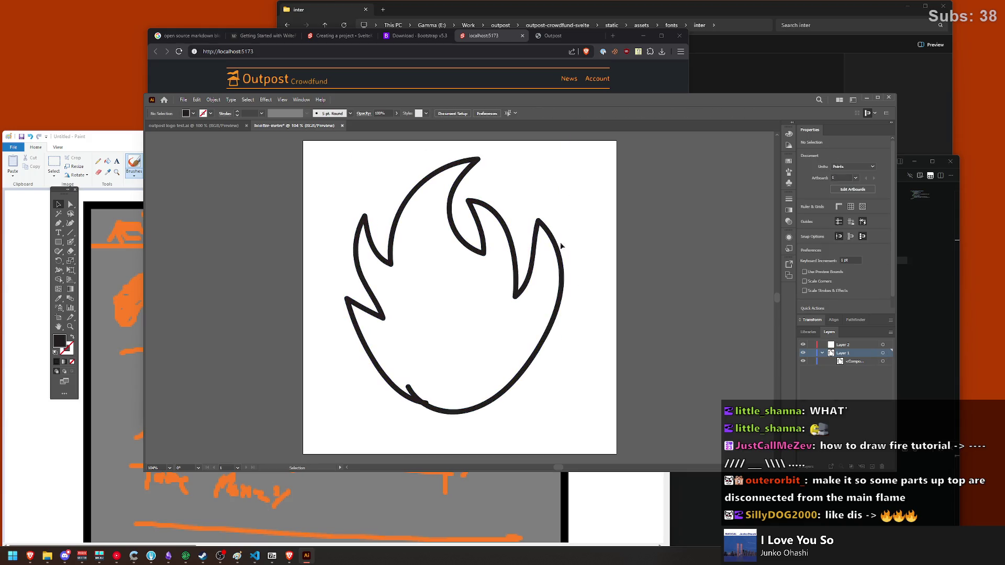
Step: Centre the flame horizontally and vertically on the artboard
{"action": "left_click", "coordinate": [462, 239]}
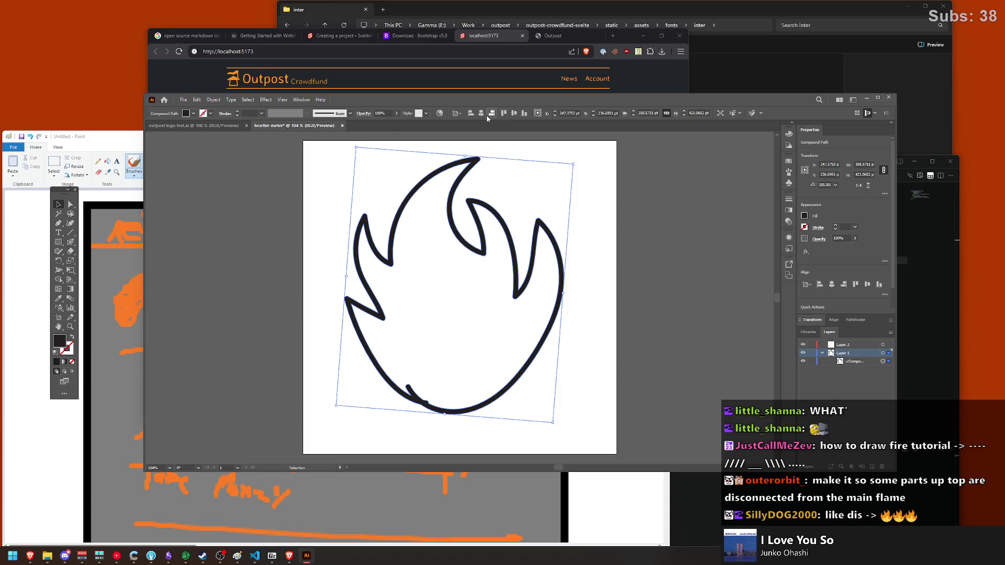
{"action": "left_click", "coordinate": [482, 114]}
{"action": "left_click", "coordinate": [514, 113]}
{"action": "left_click", "coordinate": [454, 262]}
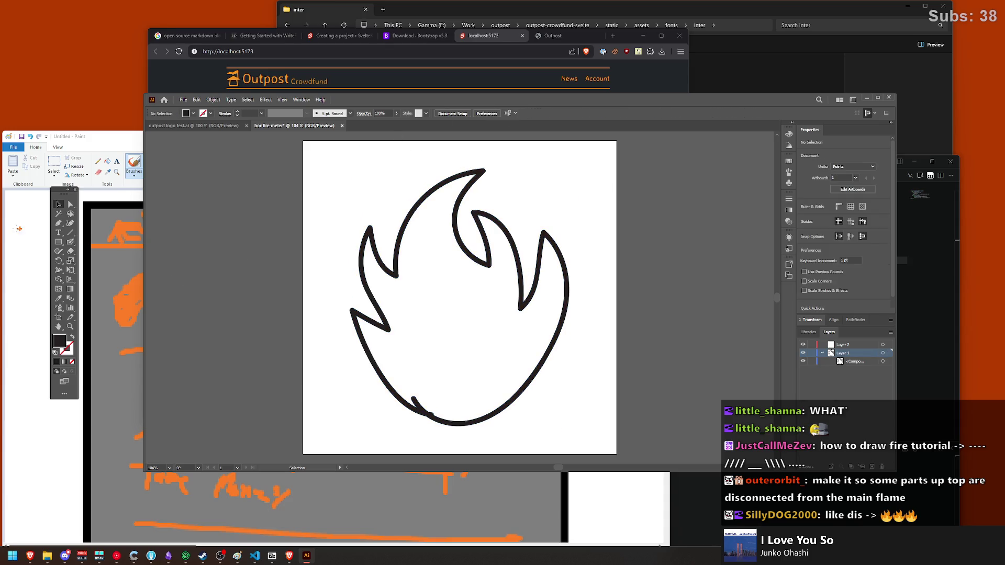
Step: Browse the Object menu and reshaping tools without applying anything, then reselect the flame
{"action": "left_click", "coordinate": [70, 242]}
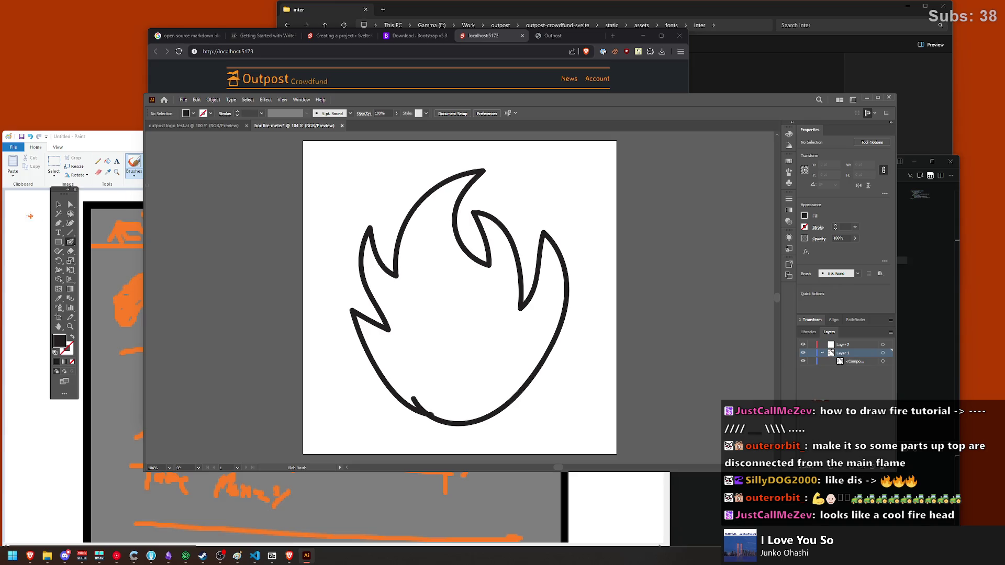
{"action": "left_click", "coordinate": [58, 204]}
{"action": "left_click", "coordinate": [402, 231]}
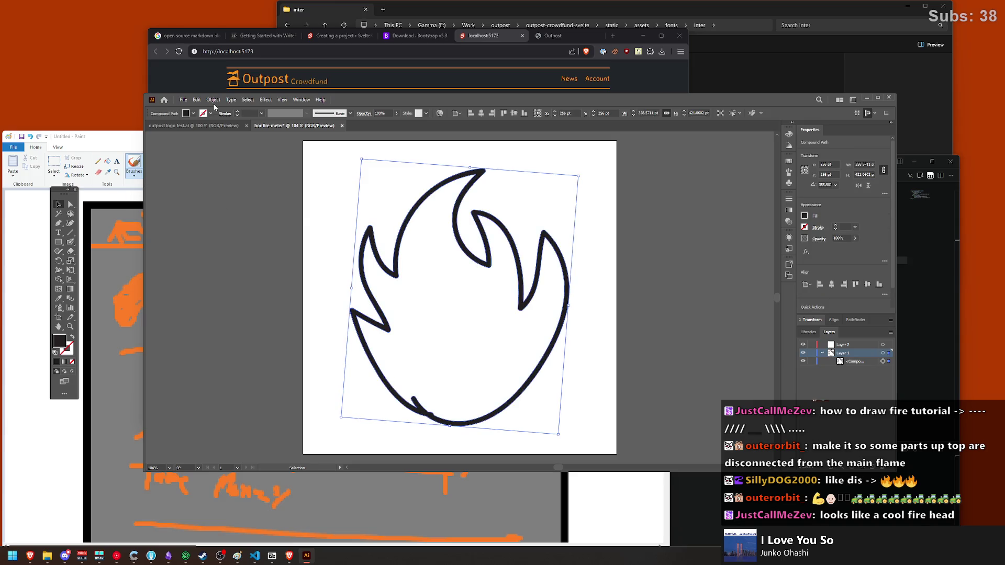
{"action": "left_click", "coordinate": [213, 99]}
{"action": "left_click", "coordinate": [221, 103]}
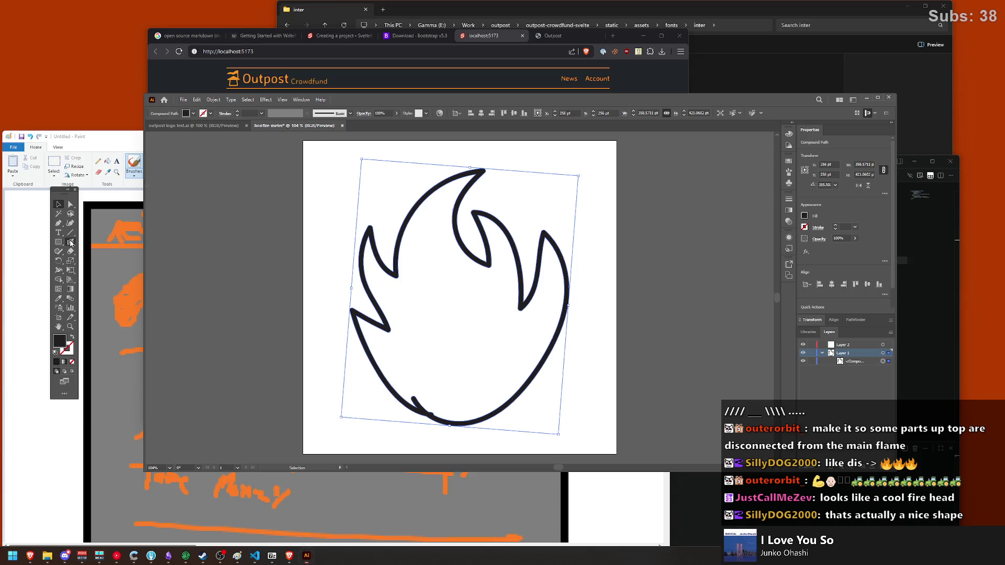
{"action": "left_click", "coordinate": [58, 251]}
{"action": "left_click", "coordinate": [70, 263]}
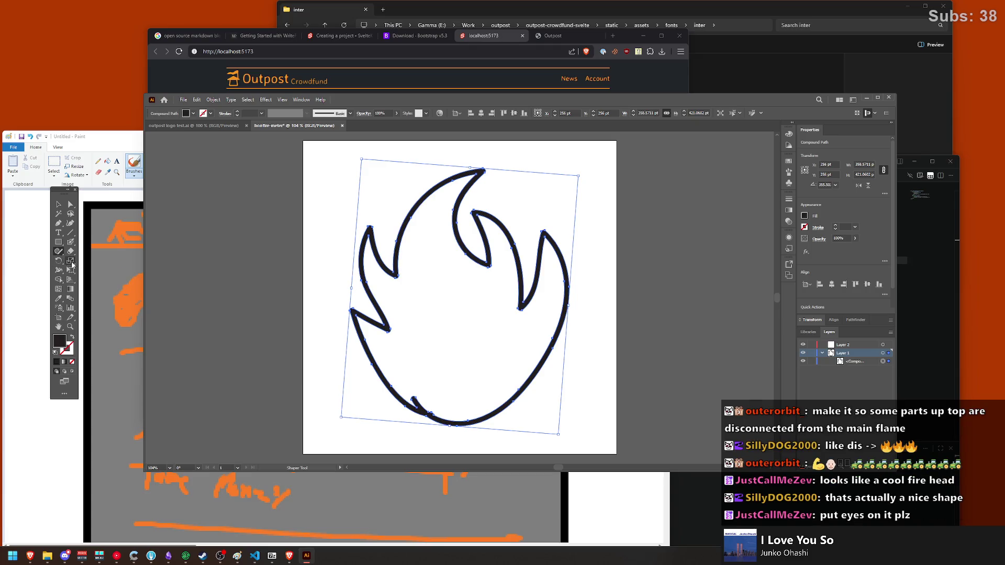
{"action": "left_click", "coordinate": [58, 279]}
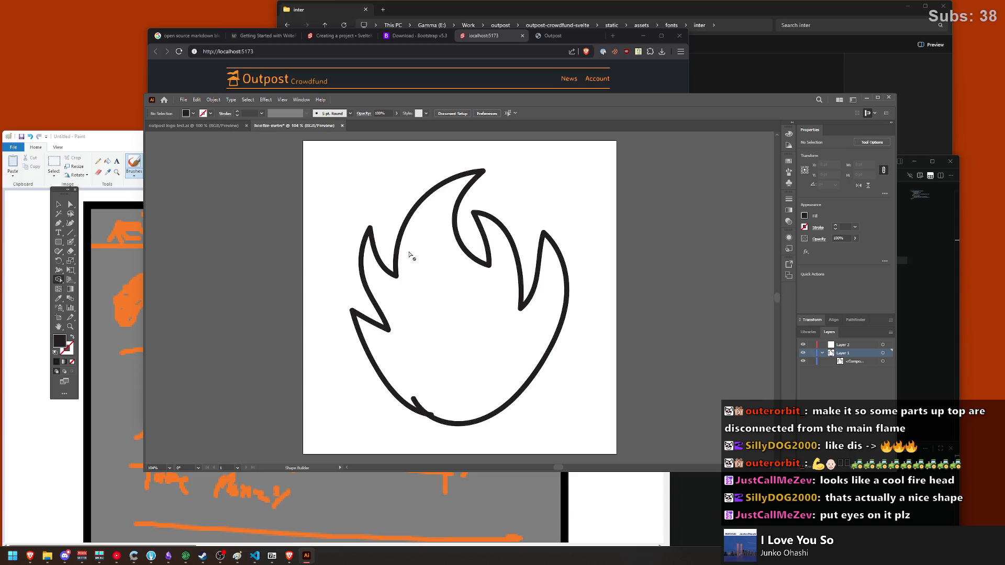
{"action": "left_click", "coordinate": [58, 205]}
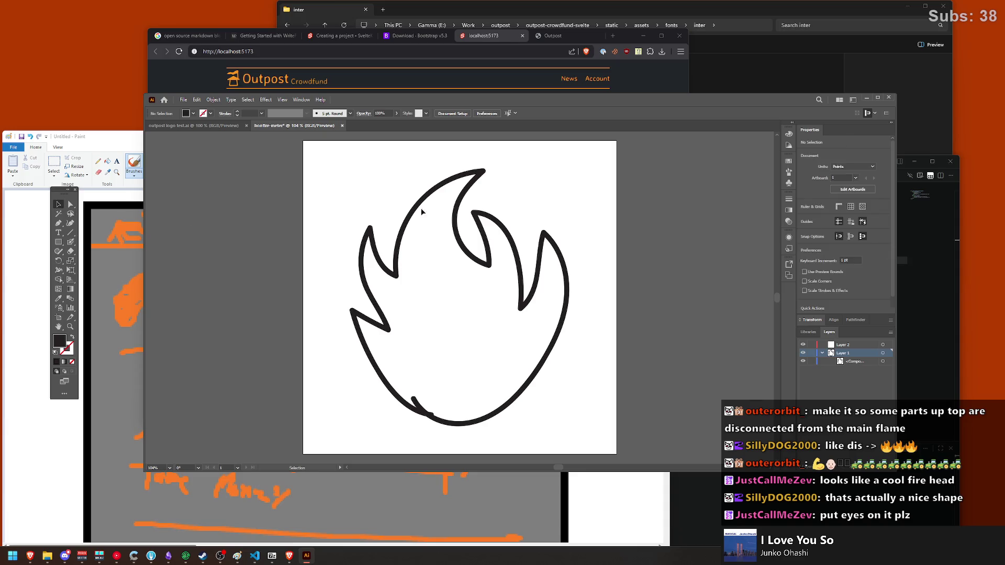
{"action": "left_click", "coordinate": [408, 217]}
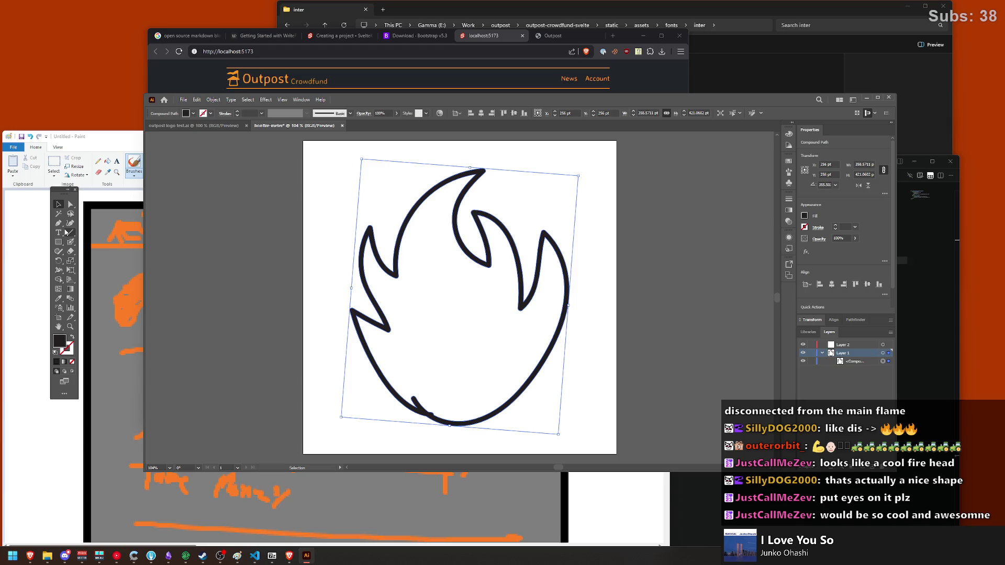
Step: Expand the flame into plain shapes with Object > Expand
{"action": "left_click", "coordinate": [214, 99]}
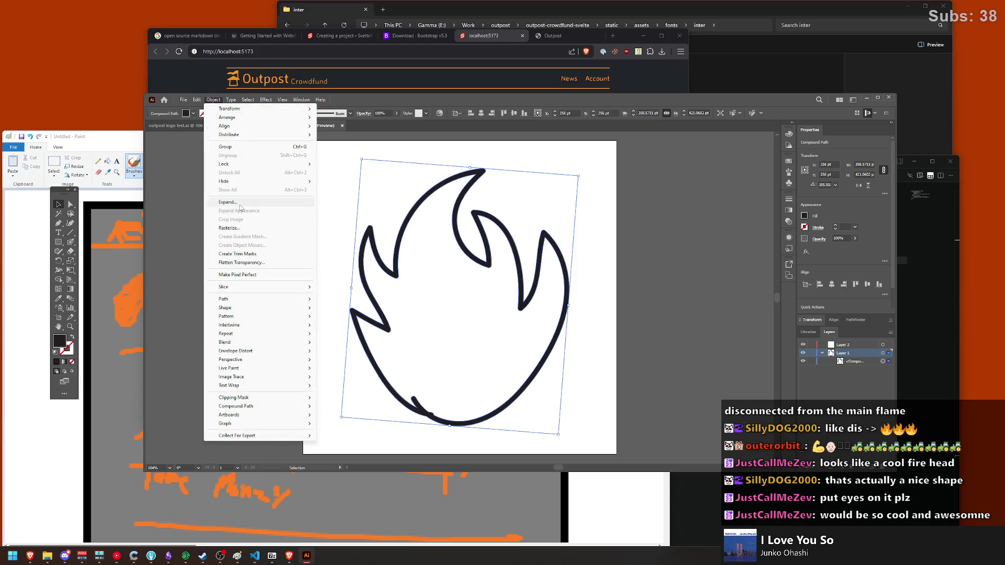
{"action": "key", "text": "Escape"}
{"action": "left_click", "coordinate": [213, 100]}
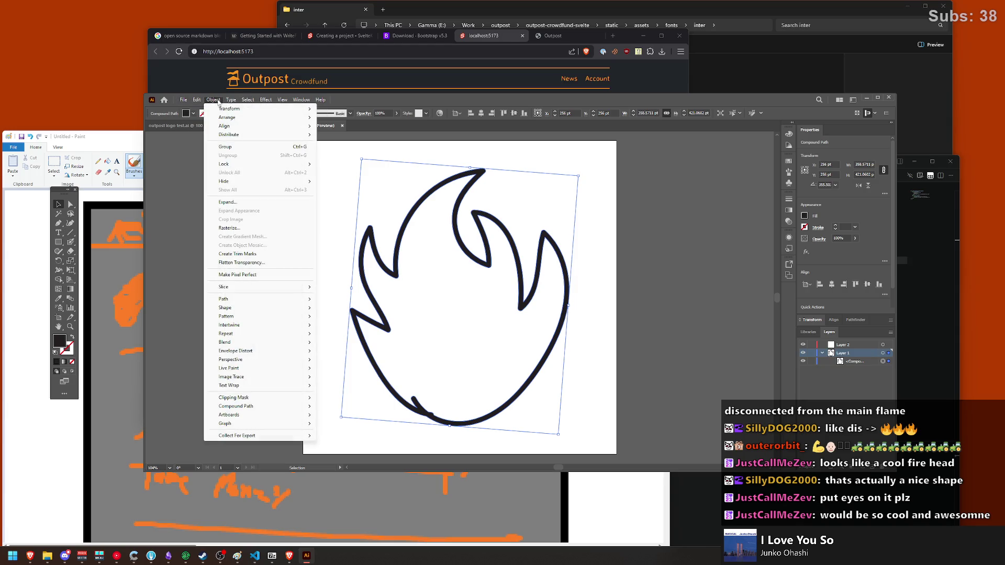
{"action": "left_click", "coordinate": [251, 202]}
{"action": "left_click", "coordinate": [213, 100]}
{"action": "left_click", "coordinate": [389, 106]}
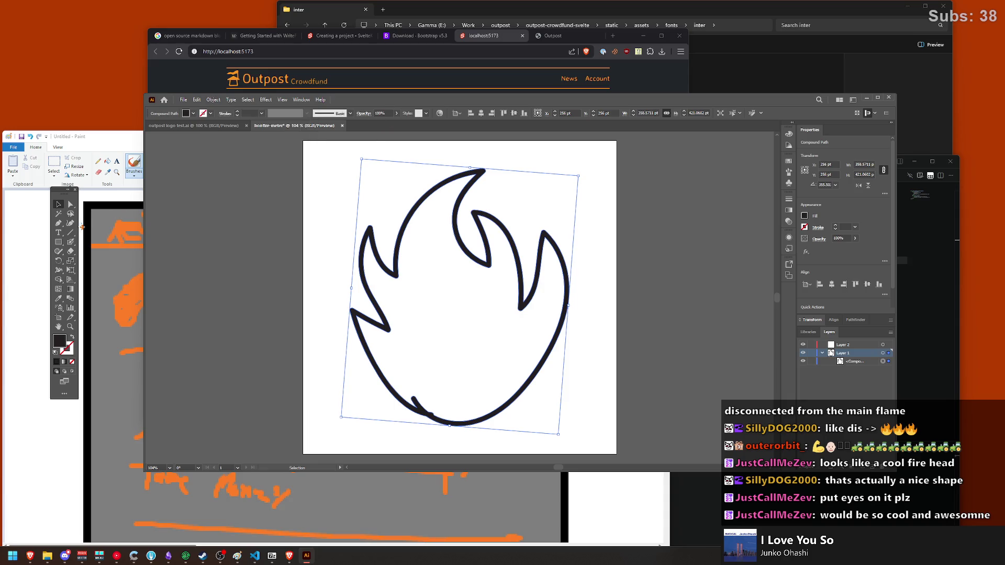
Step: Apply Simplify to the flame path and view its reduced anchor points
{"action": "right_click", "coordinate": [400, 234]}
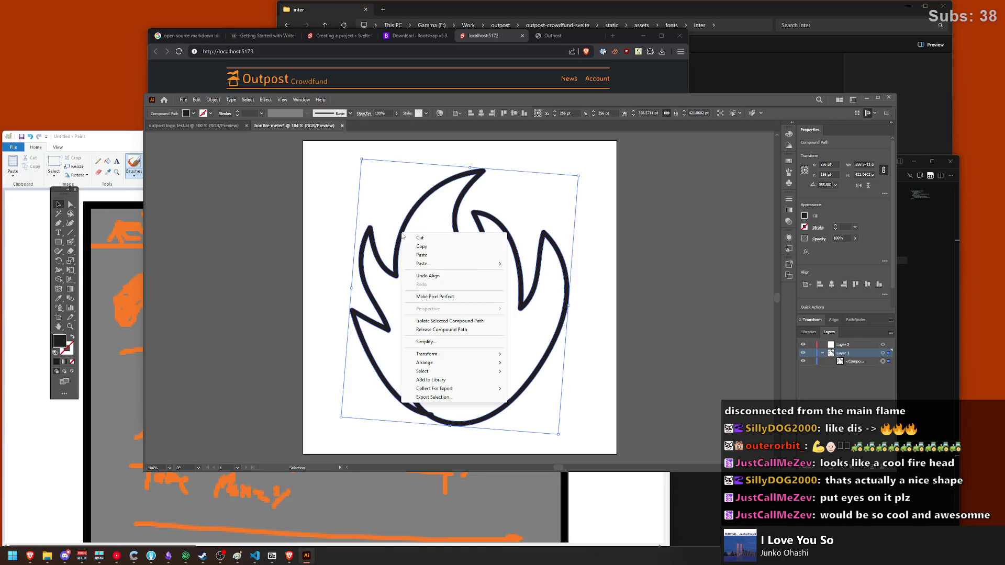
{"action": "left_click", "coordinate": [440, 343]}
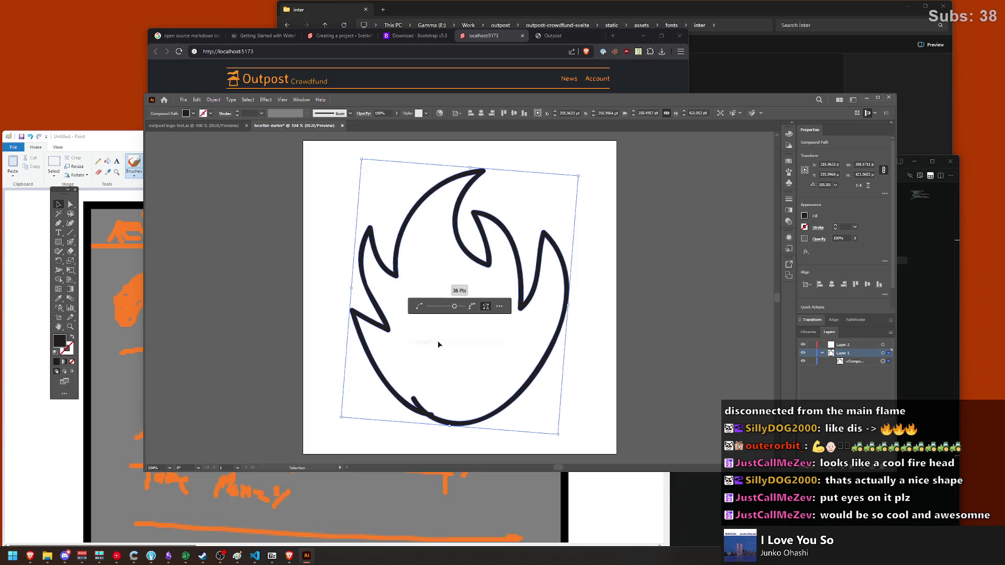
{"action": "key", "text": "Return"}
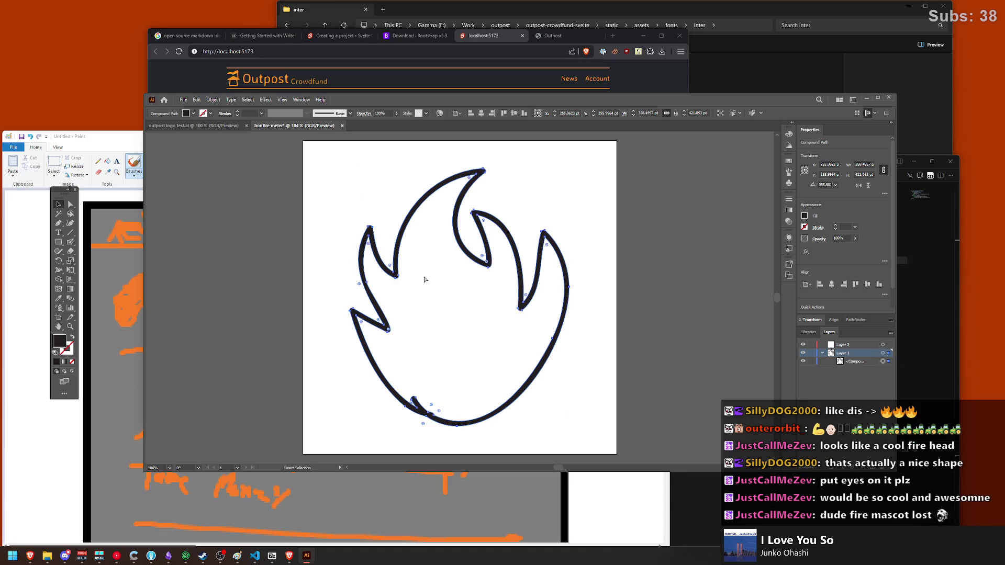
{"action": "left_click", "coordinate": [335, 272]}
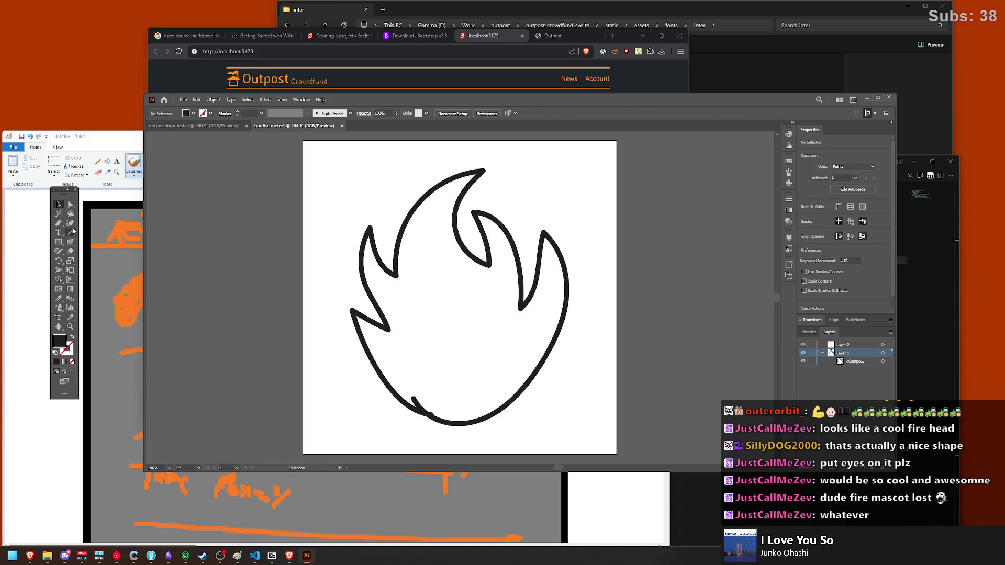
{"action": "left_click", "coordinate": [71, 205]}
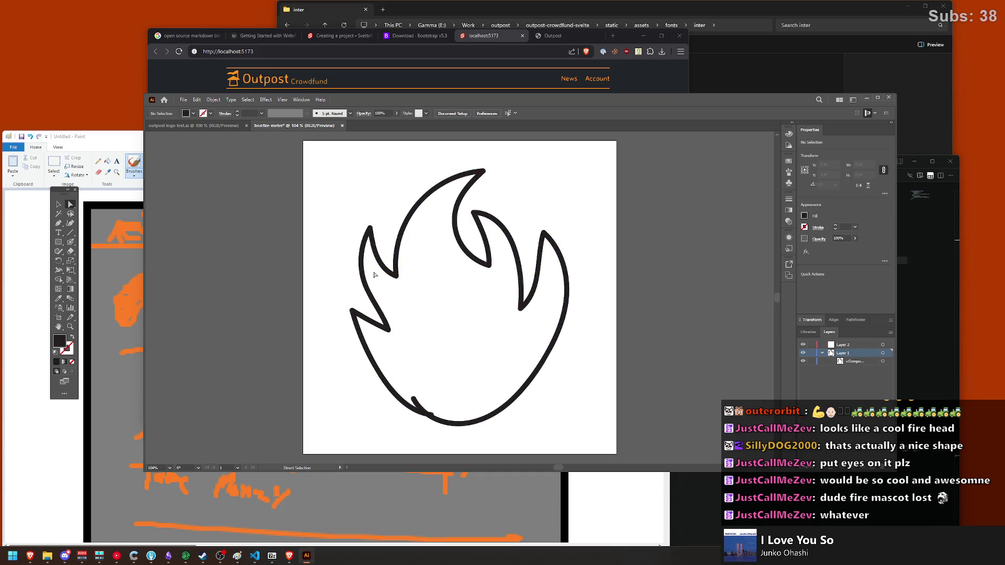
{"action": "left_click", "coordinate": [383, 270]}
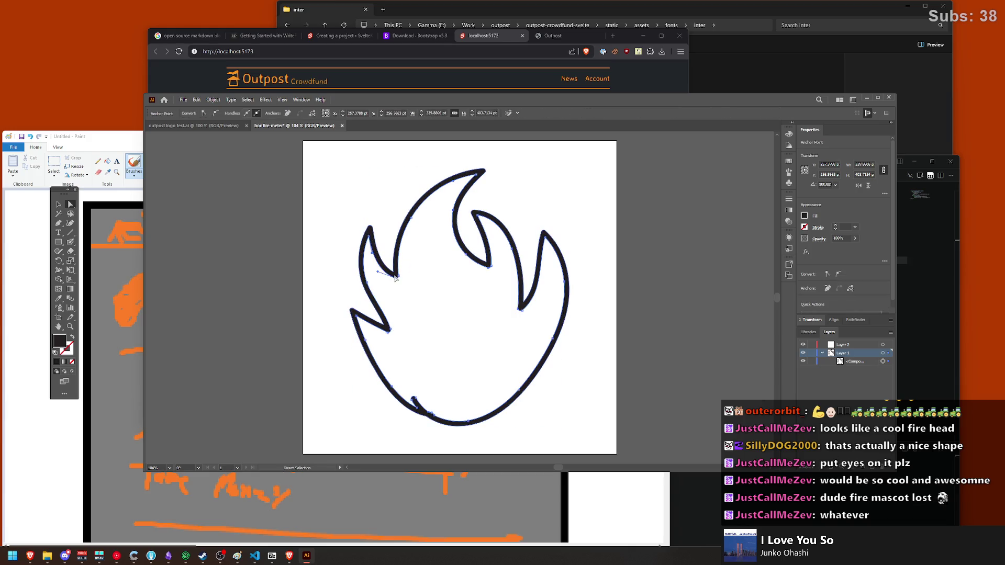
Step: Switch to the Blob Brush with a black fill and paint the flame's lower-left edge solid
{"action": "left_click", "coordinate": [314, 243]}
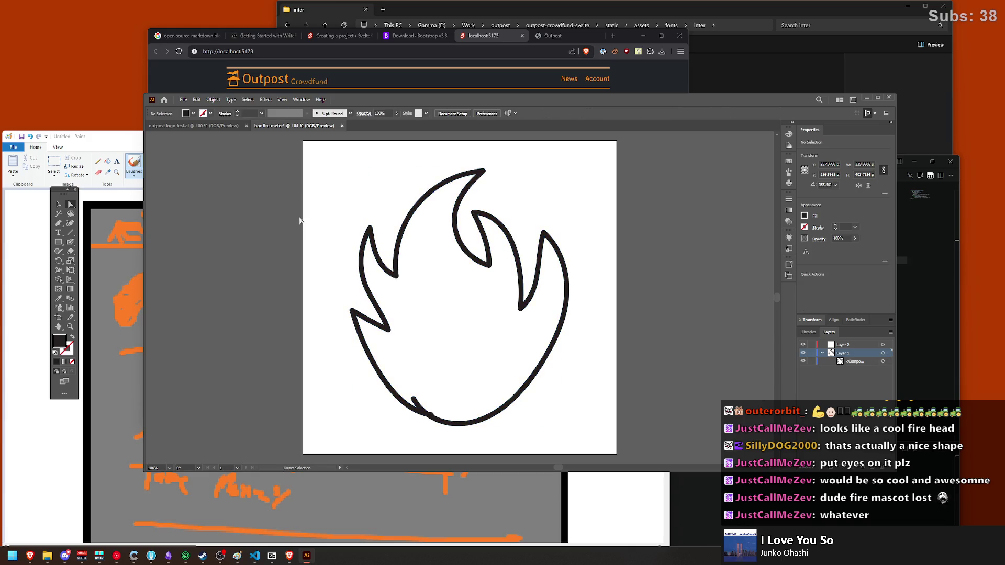
{"action": "left_click", "coordinate": [72, 243]}
{"action": "left_click", "coordinate": [72, 245]}
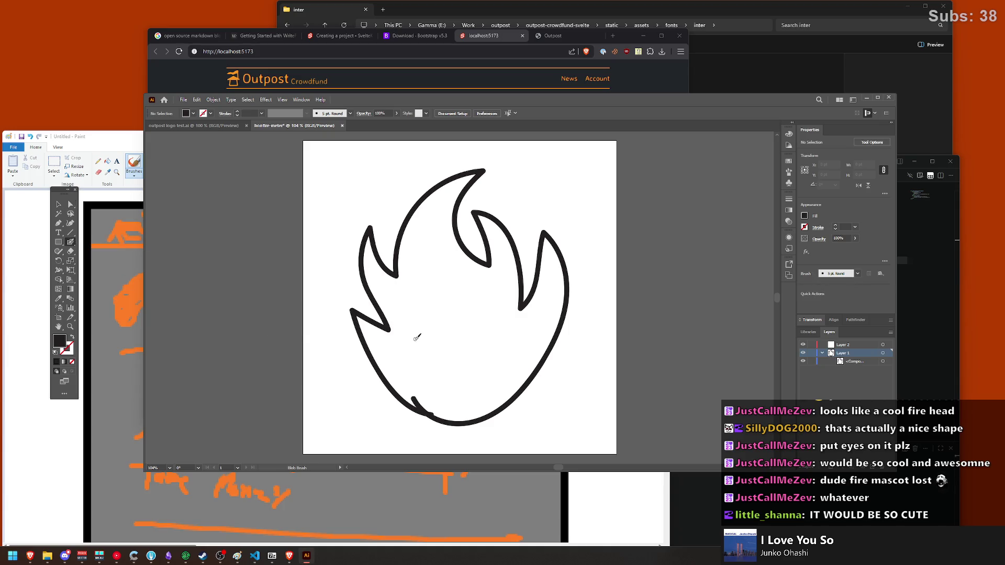
{"action": "key", "text": "shift+x"}
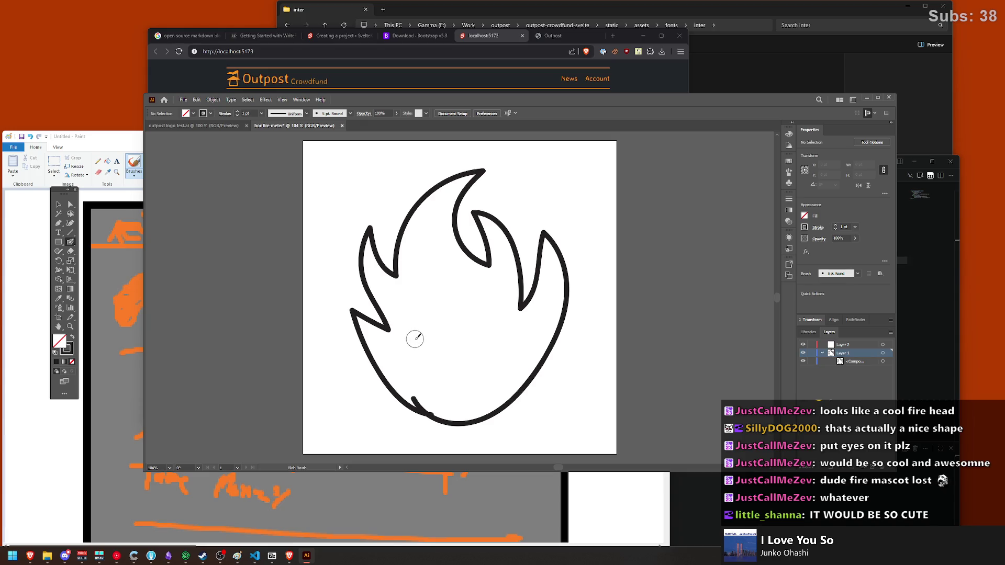
{"action": "mouse_move", "coordinate": [369, 328]}
{"action": "left_mouse_down"}
{"action": "mouse_move", "coordinate": [379, 356]}
{"action": "mouse_move", "coordinate": [444, 413]}
{"action": "left_mouse_up"}
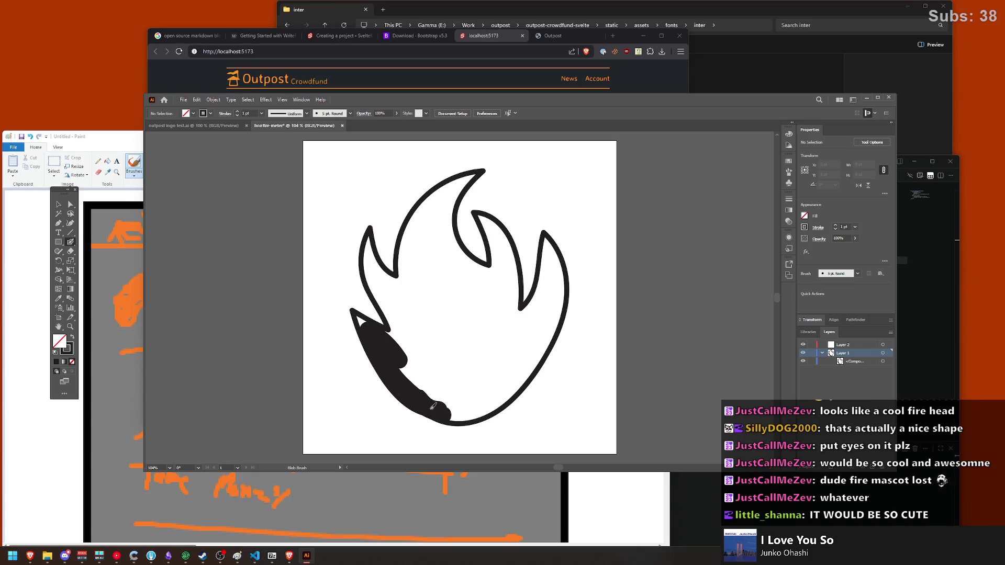
{"action": "left_click_drag", "start_coordinate": [424, 406], "coordinate": [463, 415]}
{"action": "key", "text": "a"}
{"action": "key", "text": "shift+b"}
{"action": "key", "text": "ctrl+z"}
{"action": "left_click_drag", "start_coordinate": [443, 412], "coordinate": [366, 327]}
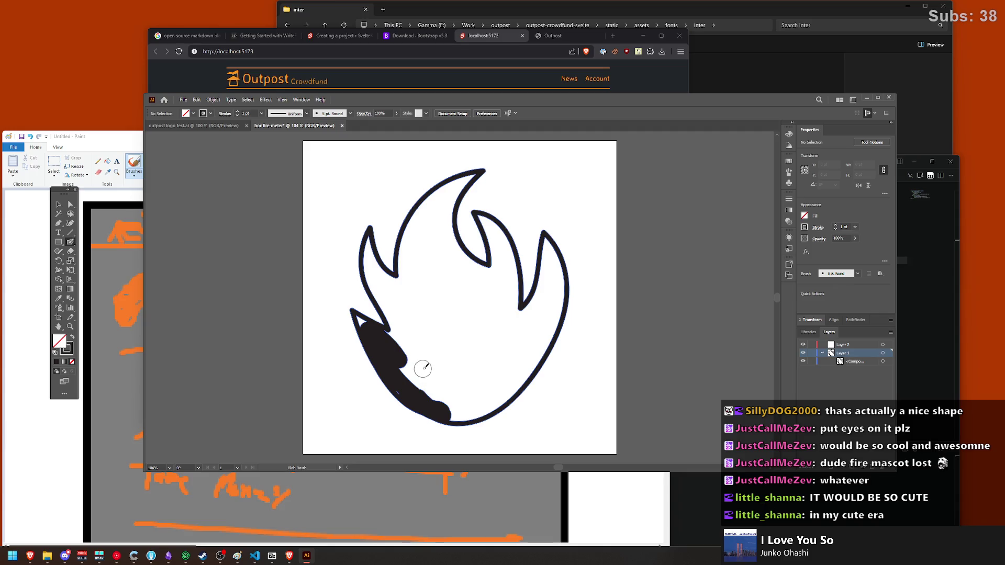
{"action": "mouse_move", "coordinate": [402, 382]}
{"action": "left_mouse_down"}
{"action": "mouse_move", "coordinate": [394, 346]}
{"action": "mouse_move", "coordinate": [450, 298]}
{"action": "mouse_move", "coordinate": [415, 236]}
{"action": "mouse_move", "coordinate": [452, 246]}
{"action": "mouse_move", "coordinate": [473, 302]}
{"action": "left_mouse_up"}
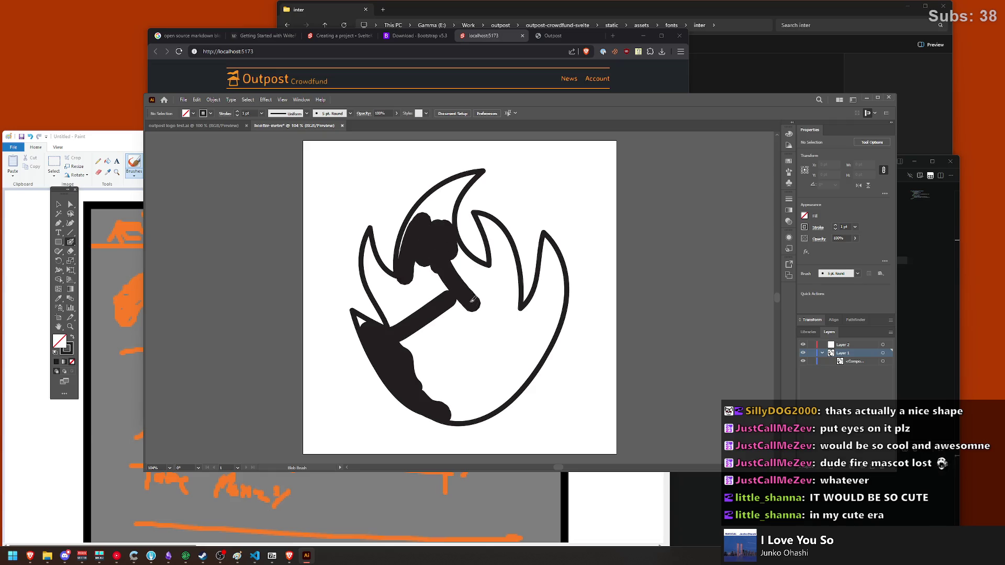
Step: Paint black over the remaining inner and right-edge white gaps, then zoom in
{"action": "left_click_drag", "start_coordinate": [499, 241], "coordinate": [490, 332]}
{"action": "mouse_move", "coordinate": [547, 255]}
{"action": "left_mouse_down"}
{"action": "mouse_move", "coordinate": [539, 314]}
{"action": "mouse_move", "coordinate": [558, 275]}
{"action": "mouse_move", "coordinate": [533, 350]}
{"action": "mouse_move", "coordinate": [545, 280]}
{"action": "mouse_move", "coordinate": [515, 348]}
{"action": "mouse_move", "coordinate": [545, 293]}
{"action": "mouse_move", "coordinate": [489, 328]}
{"action": "mouse_move", "coordinate": [515, 282]}
{"action": "mouse_move", "coordinate": [490, 230]}
{"action": "mouse_move", "coordinate": [507, 248]}
{"action": "mouse_move", "coordinate": [471, 366]}
{"action": "mouse_move", "coordinate": [441, 302]}
{"action": "mouse_move", "coordinate": [408, 345]}
{"action": "mouse_move", "coordinate": [460, 303]}
{"action": "mouse_move", "coordinate": [427, 361]}
{"action": "mouse_move", "coordinate": [490, 326]}
{"action": "mouse_move", "coordinate": [445, 387]}
{"action": "mouse_move", "coordinate": [510, 338]}
{"action": "mouse_move", "coordinate": [437, 397]}
{"action": "mouse_move", "coordinate": [496, 362]}
{"action": "left_mouse_up"}
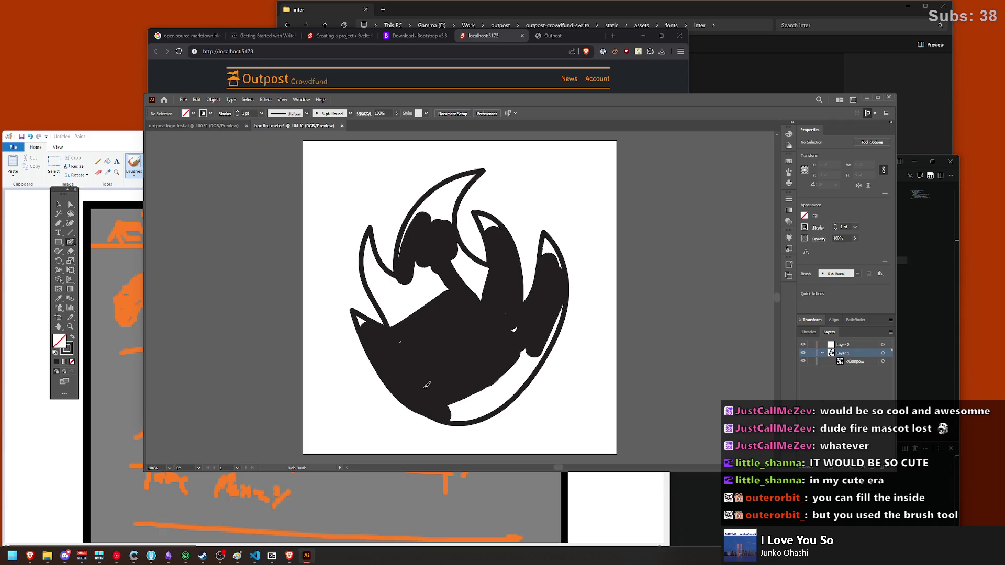
{"action": "mouse_move", "coordinate": [427, 385]}
{"action": "left_mouse_down"}
{"action": "mouse_move", "coordinate": [453, 404]}
{"action": "mouse_move", "coordinate": [413, 351]}
{"action": "mouse_move", "coordinate": [387, 286]}
{"action": "mouse_move", "coordinate": [411, 320]}
{"action": "mouse_move", "coordinate": [422, 266]}
{"action": "mouse_move", "coordinate": [437, 268]}
{"action": "left_mouse_up"}
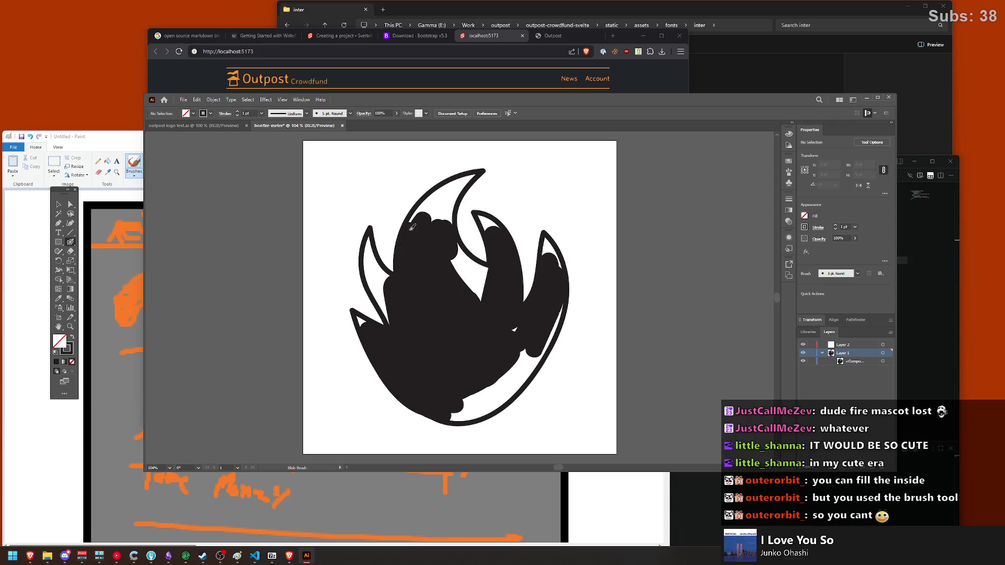
{"action": "left_click_drag", "start_coordinate": [412, 228], "coordinate": [432, 206]}
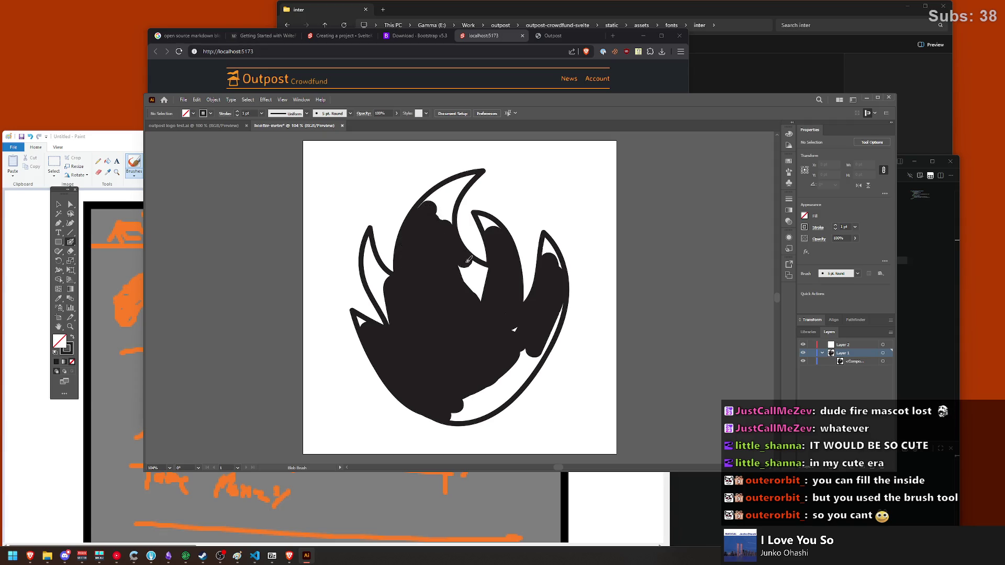
{"action": "left_click_drag", "start_coordinate": [455, 249], "coordinate": [480, 287]}
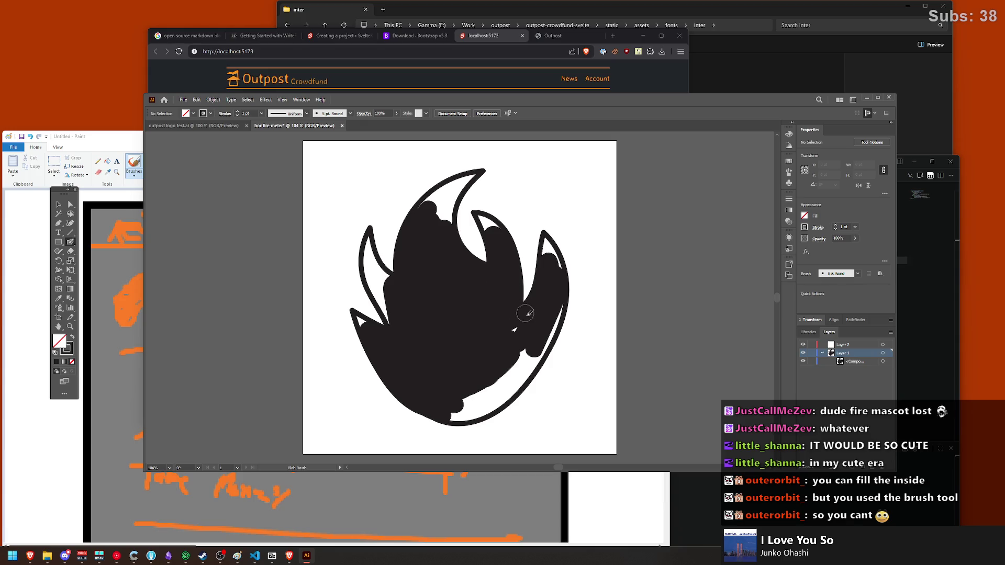
{"action": "left_click_drag", "start_coordinate": [525, 313], "coordinate": [557, 300]}
{"action": "mouse_move", "coordinate": [544, 342]}
{"action": "left_mouse_down"}
{"action": "mouse_move", "coordinate": [510, 390]}
{"action": "mouse_move", "coordinate": [533, 345]}
{"action": "mouse_move", "coordinate": [454, 414]}
{"action": "mouse_move", "coordinate": [495, 395]}
{"action": "left_mouse_up"}
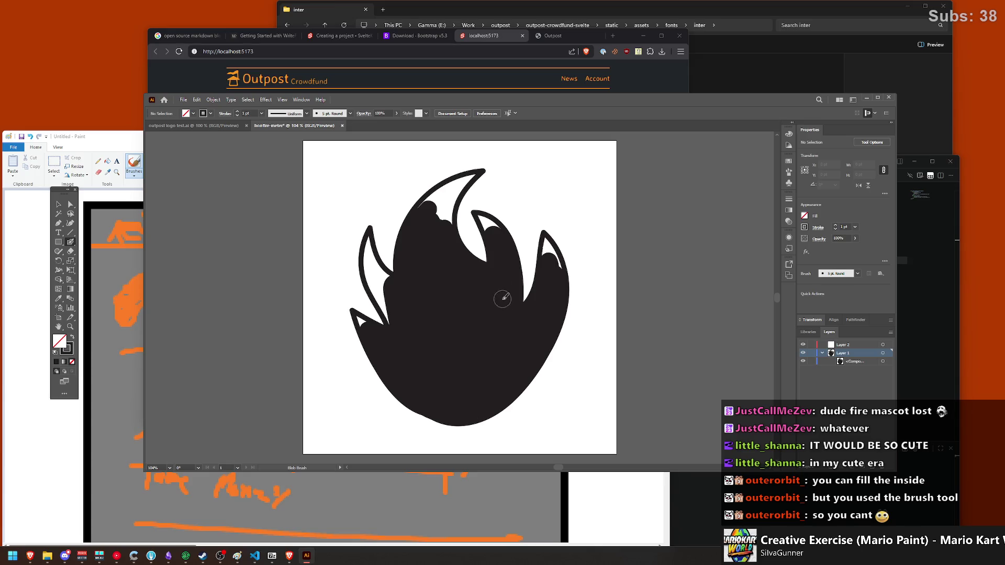
{"action": "left_click_drag", "start_coordinate": [399, 309], "coordinate": [399, 321]}
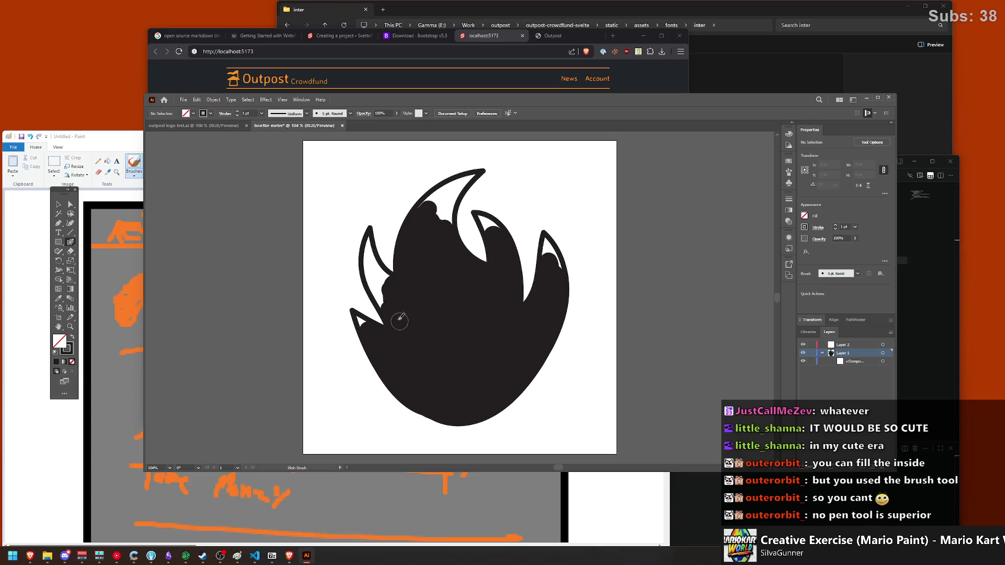
{"action": "scroll", "coordinate": [417, 247], "scroll_direction": "up", "scroll_amount": 3}
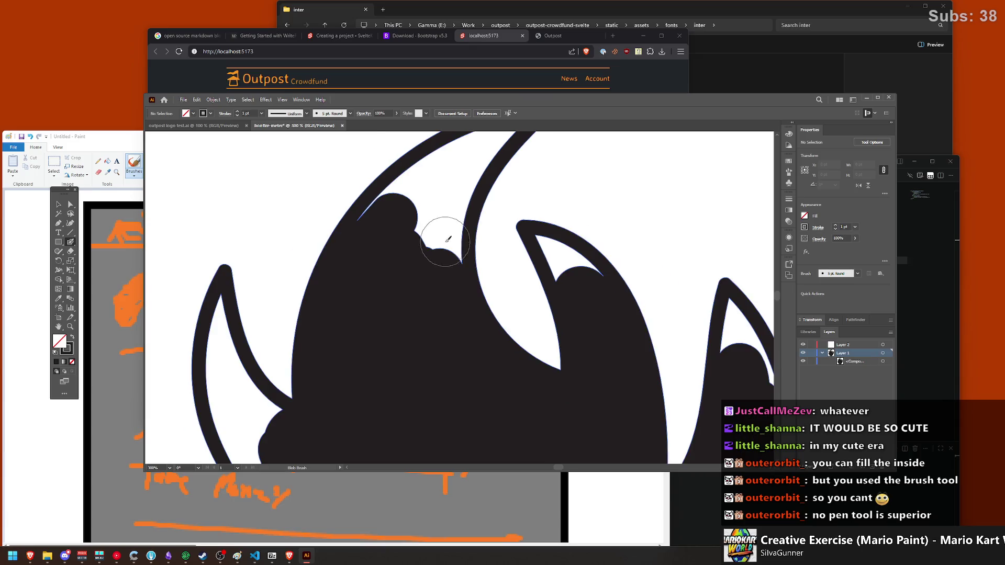
Step: With a smaller brush, fill the white gaps in the left, top, right and middle flame tongues
{"action": "key", "text": "bracketleft"}
{"action": "key", "text": "bracketleft"}
{"action": "key", "text": "bracketleft"}
{"action": "mouse_move", "coordinate": [411, 248]}
{"action": "left_mouse_down"}
{"action": "mouse_move", "coordinate": [475, 196]}
{"action": "mouse_move", "coordinate": [445, 272]}
{"action": "mouse_move", "coordinate": [448, 241]}
{"action": "mouse_move", "coordinate": [446, 262]}
{"action": "mouse_move", "coordinate": [383, 280]}
{"action": "mouse_move", "coordinate": [500, 176]}
{"action": "left_mouse_up"}
{"action": "key", "text": "ctrl+z"}
{"action": "key", "text": "ctrl+z"}
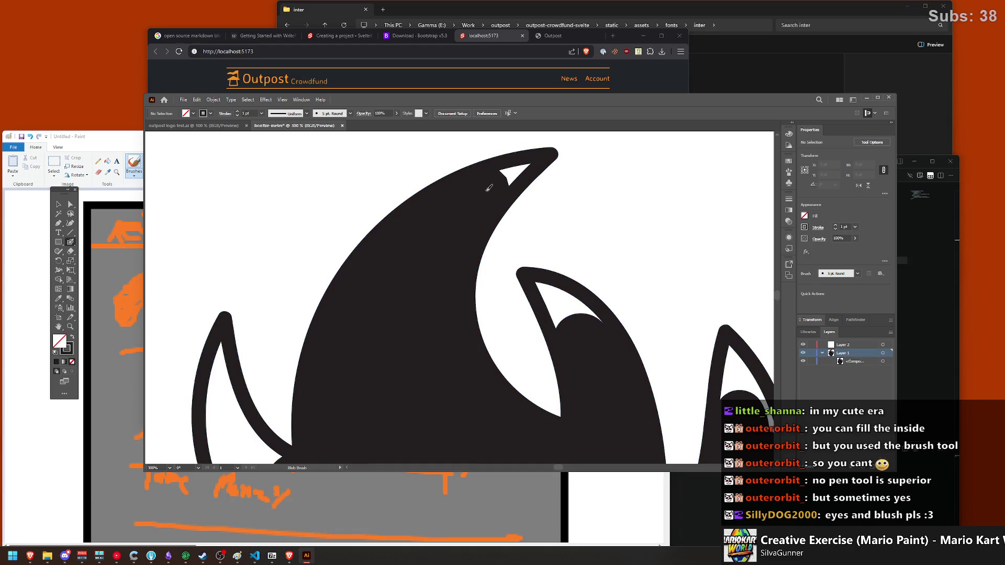
{"action": "left_click_drag", "start_coordinate": [557, 301], "coordinate": [596, 317]}
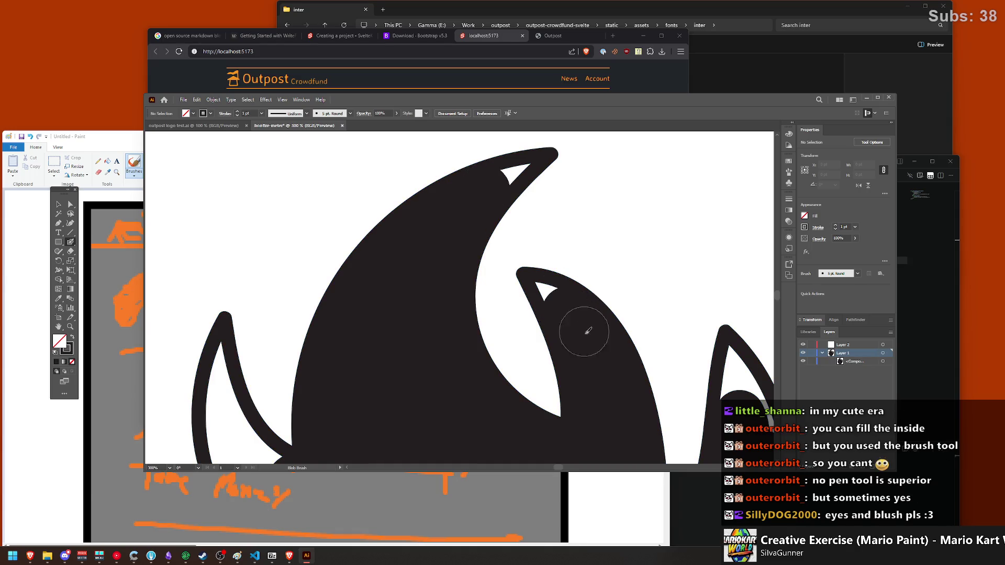
{"action": "scroll", "coordinate": [579, 332], "scroll_direction": "right", "scroll_amount": 2}
{"action": "left_click_drag", "start_coordinate": [655, 403], "coordinate": [681, 378]}
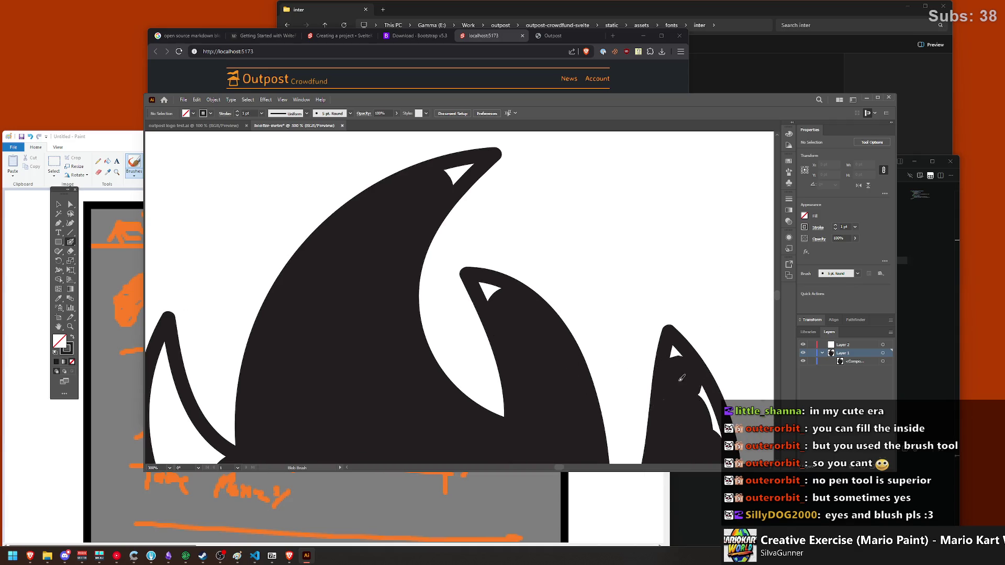
{"action": "scroll", "coordinate": [332, 366], "scroll_direction": "left", "scroll_amount": 3}
{"action": "scroll", "coordinate": [314, 321], "scroll_direction": "down", "scroll_amount": 2}
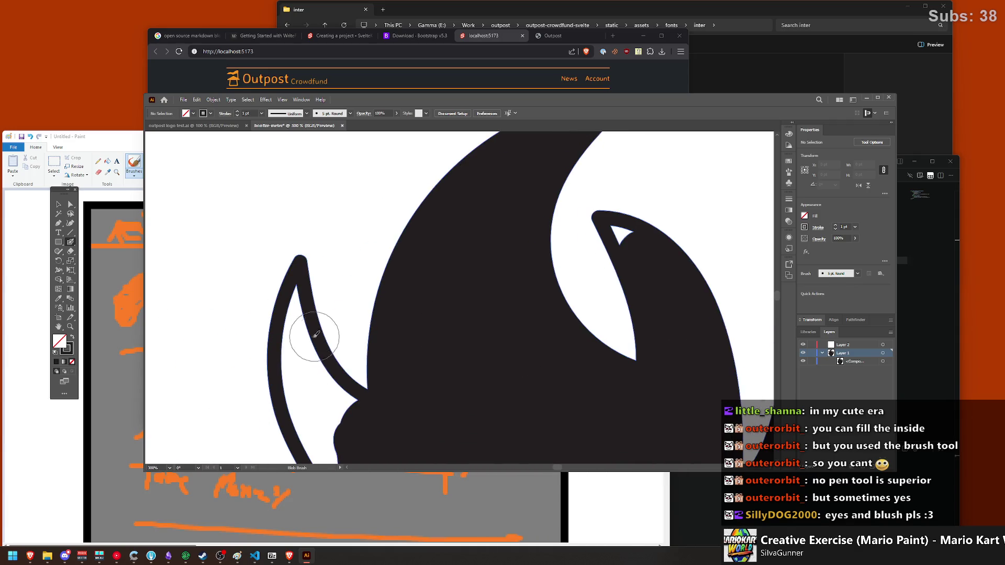
{"action": "scroll", "coordinate": [303, 291], "scroll_direction": "down", "scroll_amount": 2}
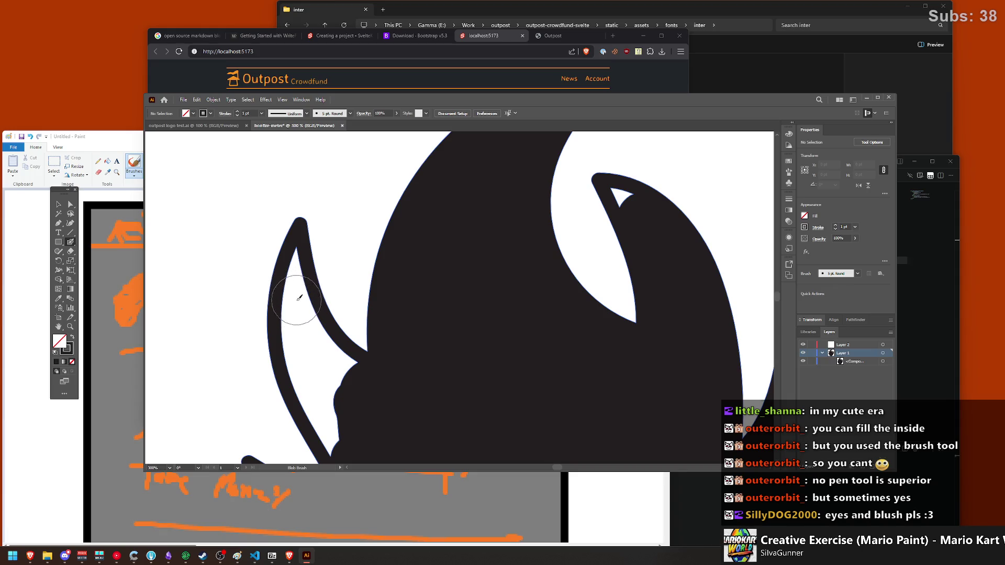
{"action": "mouse_move", "coordinate": [302, 290]}
{"action": "left_mouse_down"}
{"action": "mouse_move", "coordinate": [313, 354]}
{"action": "mouse_move", "coordinate": [359, 381]}
{"action": "mouse_move", "coordinate": [333, 351]}
{"action": "left_mouse_up"}
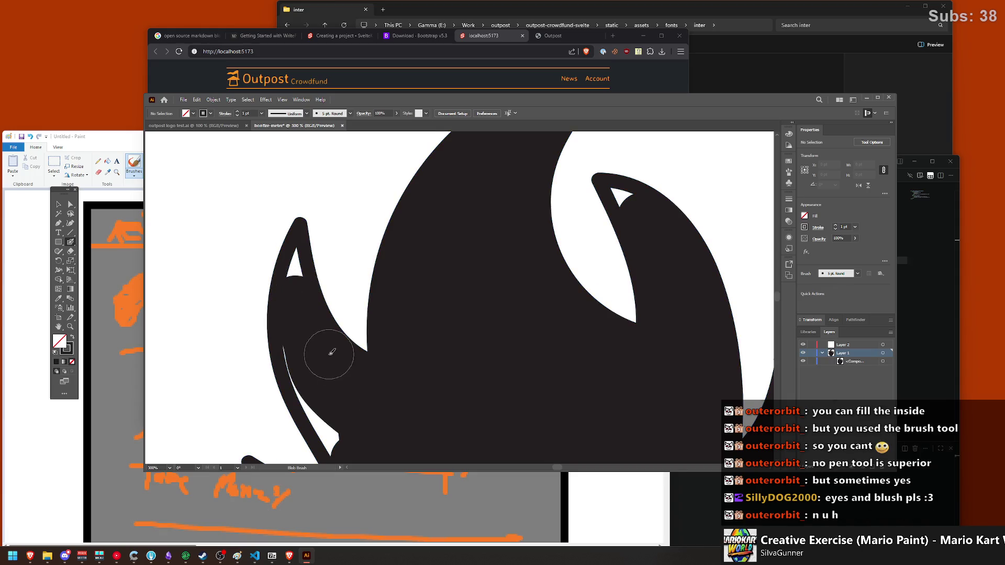
{"action": "scroll", "coordinate": [331, 352], "scroll_direction": "down", "scroll_amount": 1}
{"action": "scroll", "coordinate": [357, 348], "scroll_direction": "down", "scroll_amount": 4}
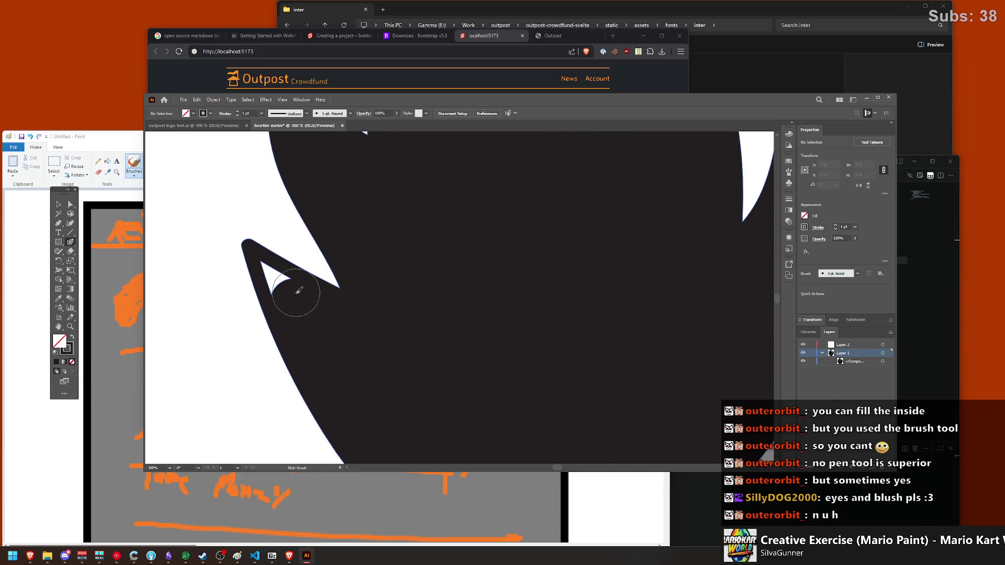
Step: Shrink the brush further and fill the last small white triangles in the tips, then zoom out
{"action": "key", "text": "bracketleft"}
{"action": "key", "text": "bracketleft"}
{"action": "key", "text": "bracketleft"}
{"action": "left_click_drag", "start_coordinate": [263, 258], "coordinate": [279, 282]}
{"action": "key", "text": "ctrl+minus"}
{"action": "key", "text": "ctrl+minus"}
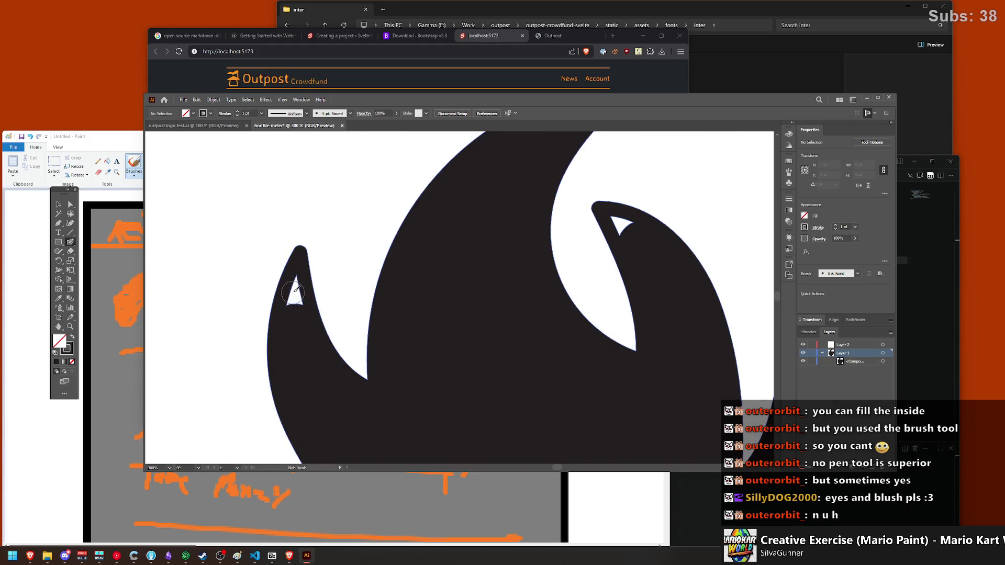
{"action": "scroll", "coordinate": [377, 285], "scroll_direction": "up", "scroll_amount": 2}
{"action": "left_click_drag", "start_coordinate": [609, 251], "coordinate": [639, 269]}
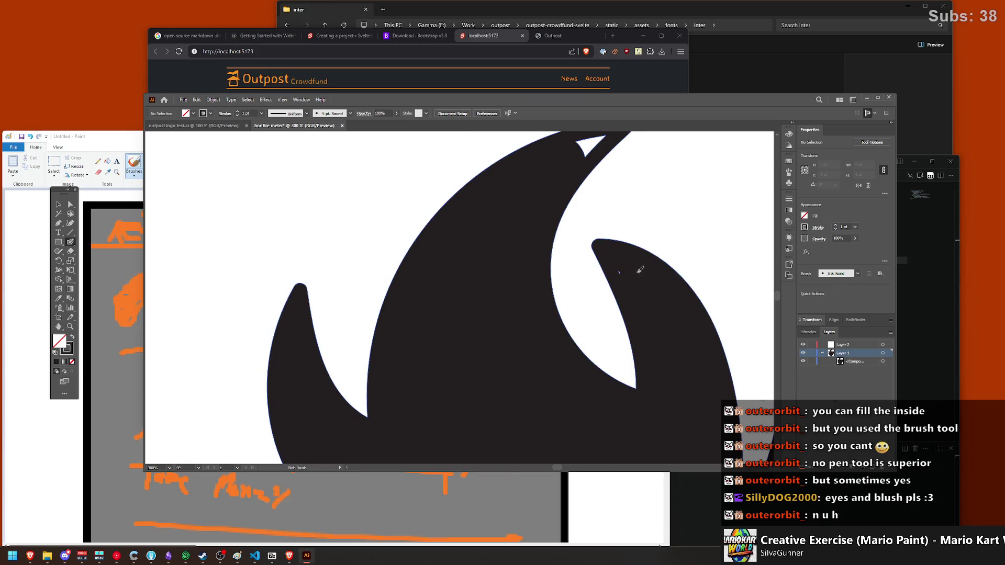
{"action": "scroll", "coordinate": [618, 259], "scroll_direction": "up", "scroll_amount": 4}
{"action": "left_click_drag", "start_coordinate": [602, 220], "coordinate": [556, 240]}
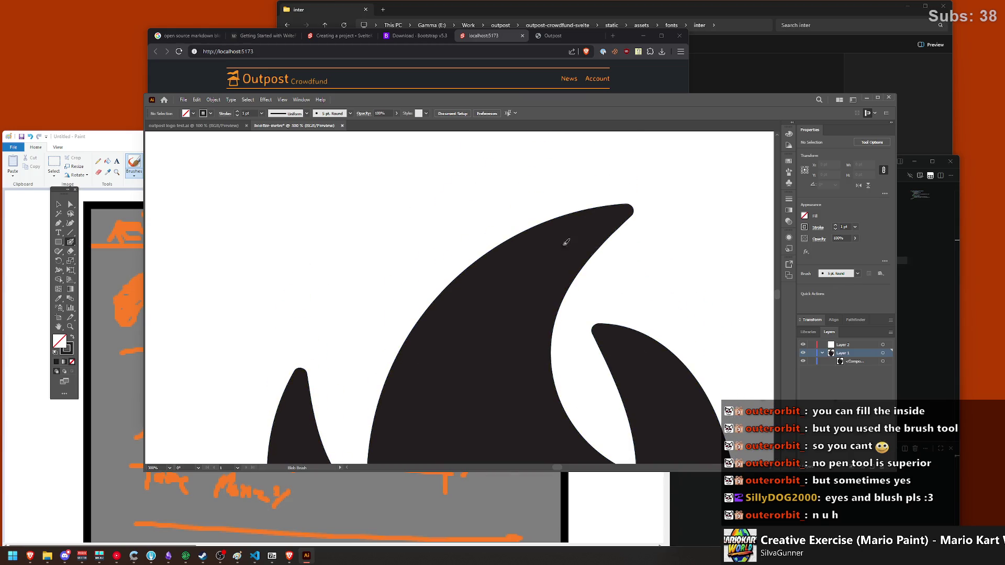
{"action": "key", "text": "ctrl+minus"}
{"action": "key", "text": "ctrl+minus"}
{"action": "key", "text": "ctrl+minus"}
{"action": "key", "text": "ctrl+plus"}
{"action": "key", "text": "ctrl+plus"}
{"action": "key", "text": "ctrl+plus"}
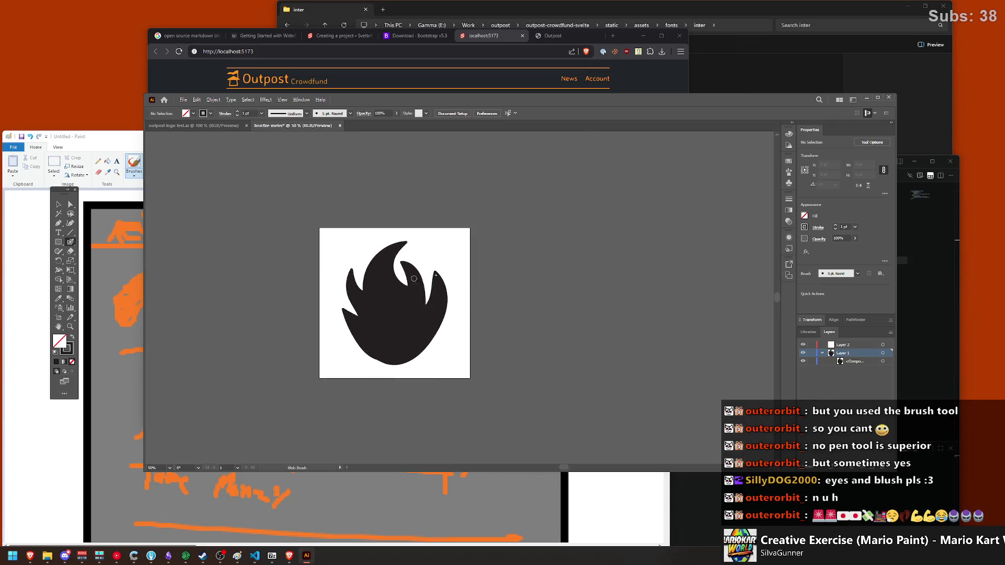
{"action": "key", "text": "ctrl+plus"}
{"action": "key", "text": "ctrl+plus"}
{"action": "key", "text": "ctrl+plus"}
{"action": "key", "text": "ctrl+plus"}
{"action": "scroll", "coordinate": [464, 252], "scroll_direction": "up", "scroll_amount": 3}
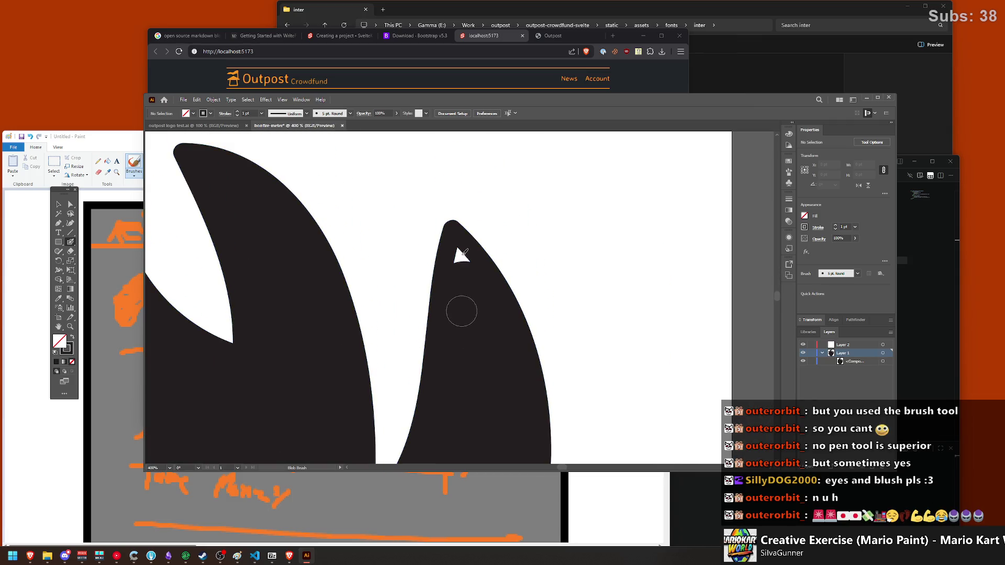
{"action": "left_click_drag", "start_coordinate": [463, 265], "coordinate": [459, 256]}
{"action": "key", "text": "ctrl+minus"}
{"action": "key", "text": "ctrl+minus"}
{"action": "key", "text": "ctrl+minus"}
{"action": "scroll", "coordinate": [383, 369], "scroll_direction": "down", "scroll_amount": 3}
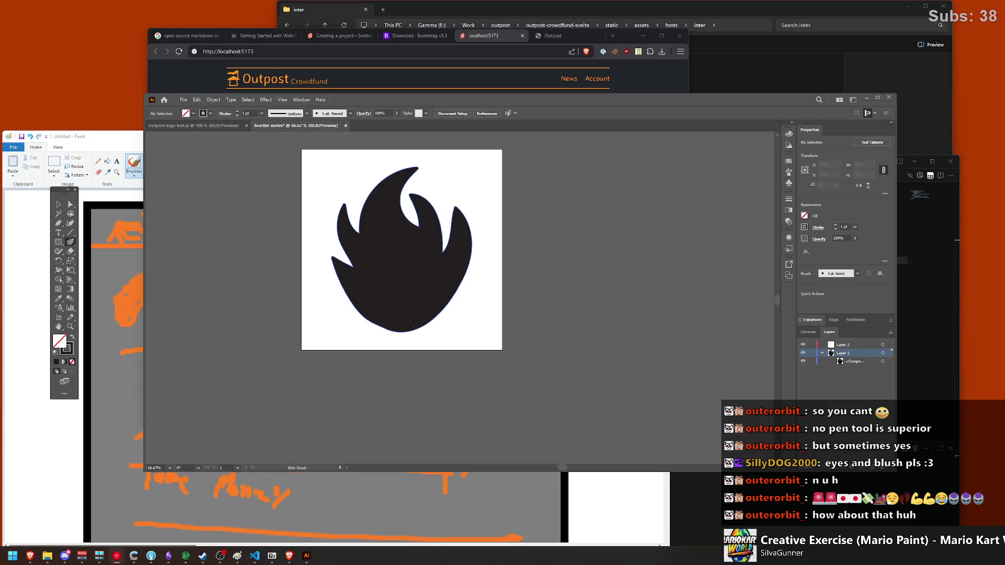
Step: Reflect the flame across the vertical axis, then nudge it slightly down on the artboard
{"action": "left_click_drag", "start_coordinate": [602, 99], "coordinate": [578, 102]}
{"action": "scroll", "coordinate": [325, 249], "scroll_direction": "up", "scroll_amount": 1}
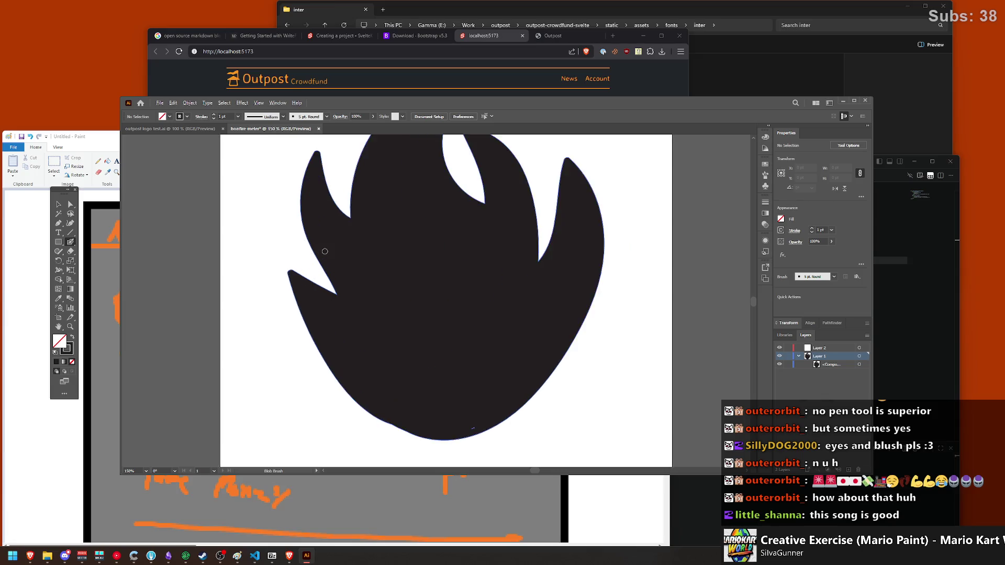
{"action": "key", "text": "v"}
{"action": "scroll", "coordinate": [202, 273], "scroll_direction": "up", "scroll_amount": 2}
{"action": "left_click", "coordinate": [399, 279]}
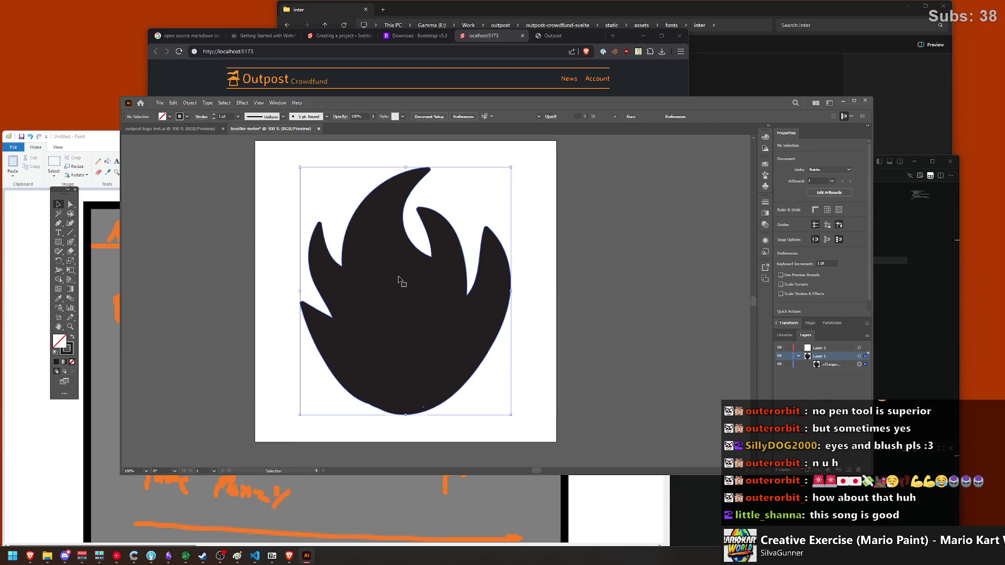
{"action": "left_click", "coordinate": [191, 103]}
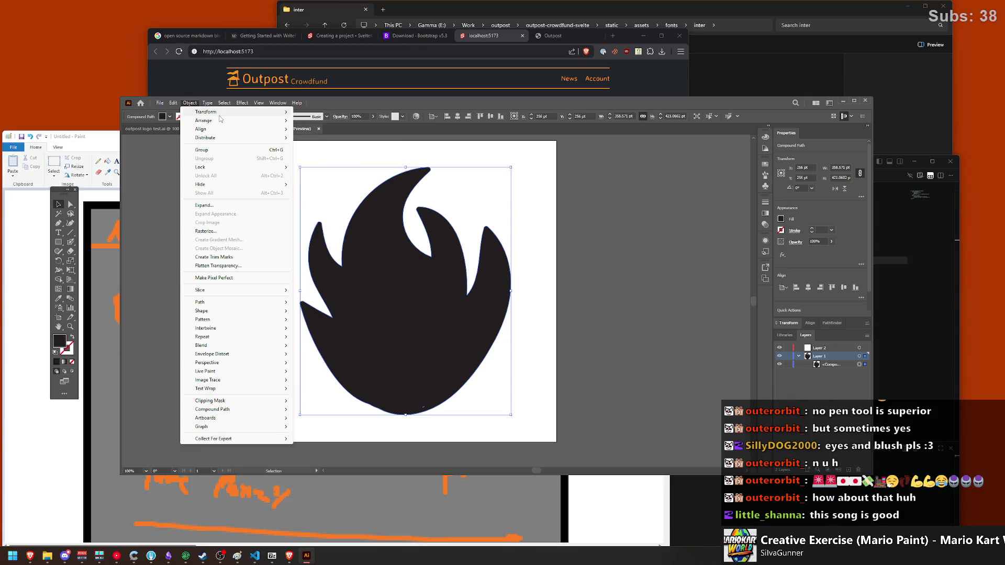
{"action": "mouse_move", "coordinate": [205, 111]}
{"action": "left_click", "coordinate": [317, 141]}
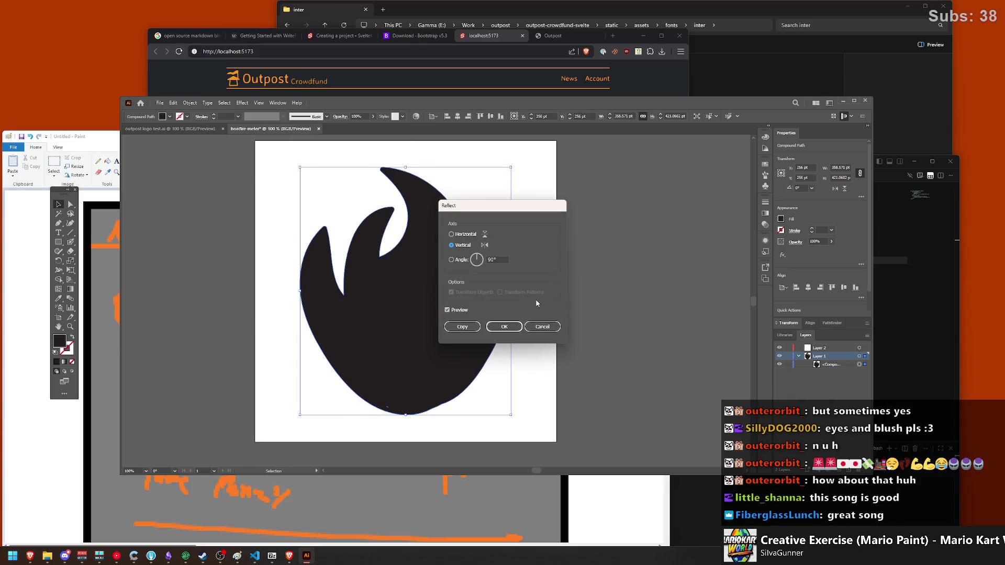
{"action": "left_click", "coordinate": [518, 322]}
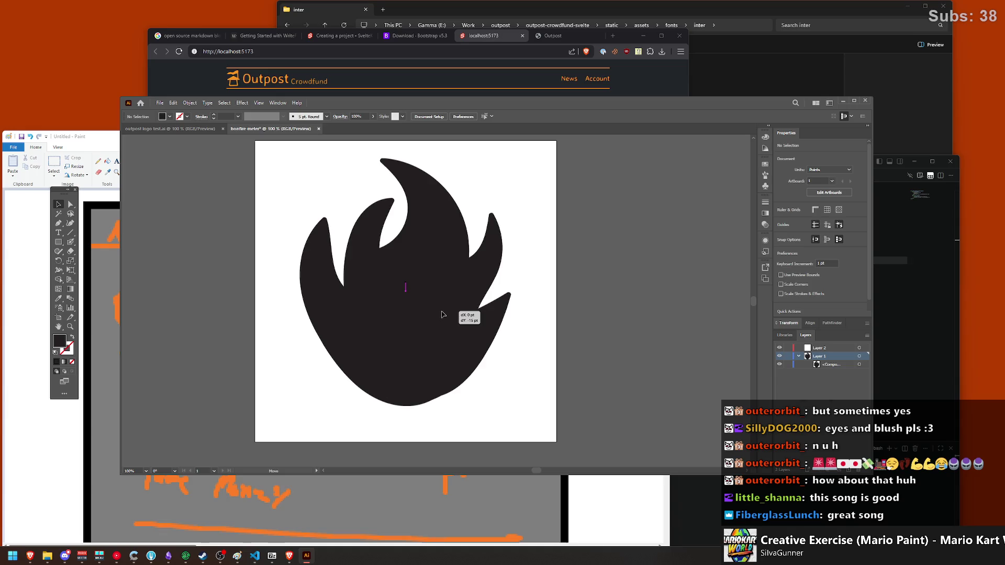
{"action": "left_click", "coordinate": [607, 340]}
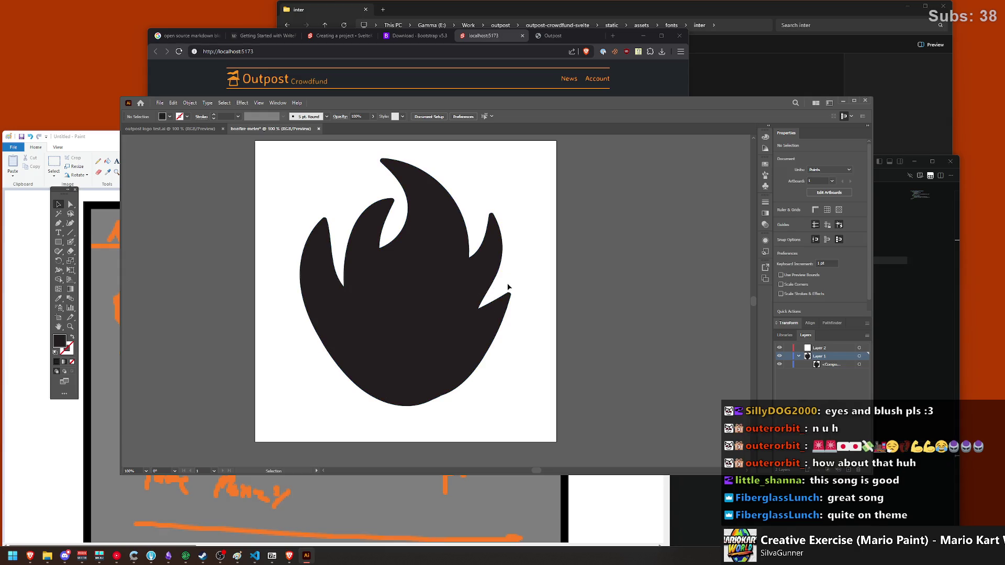
{"action": "left_click_drag", "start_coordinate": [461, 229], "coordinate": [462, 238]}
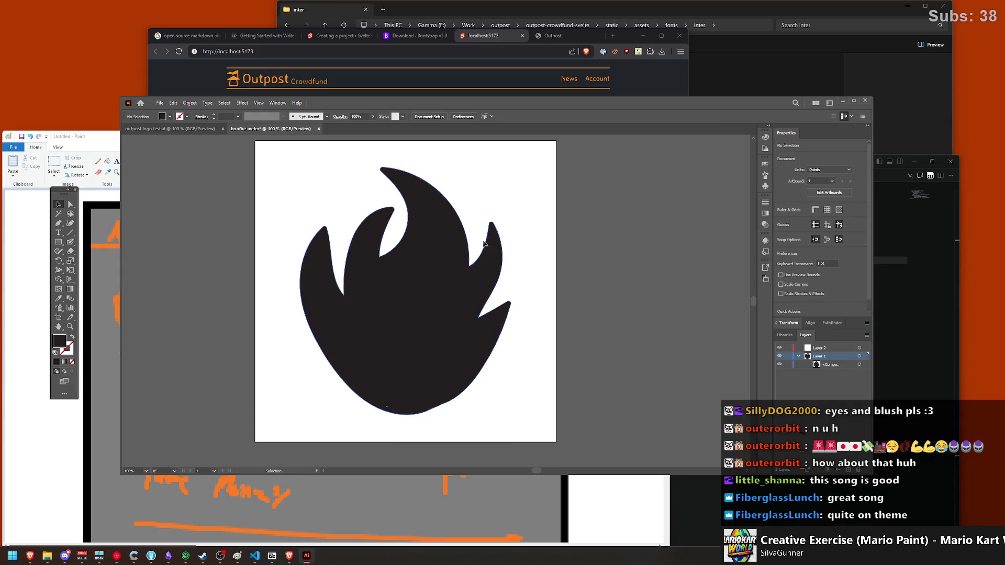
{"action": "left_click", "coordinate": [452, 250]}
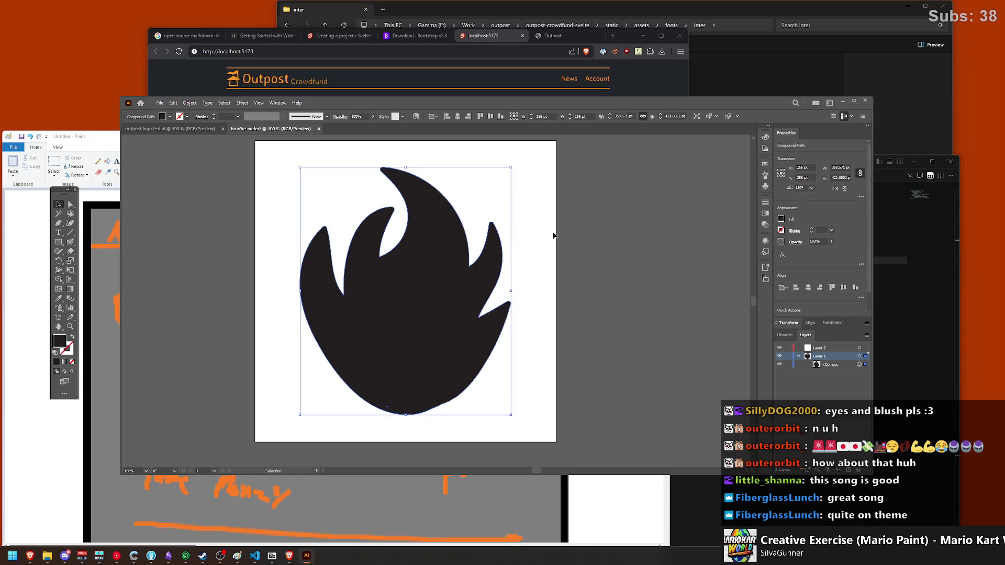
Step: Duplicate the flame and scale the copy down, narrower and shorter
{"action": "left_click", "coordinate": [578, 246]}
{"action": "left_click", "coordinate": [437, 272]}
{"action": "left_click_drag", "start_coordinate": [420, 213], "coordinate": [463, 234]}
{"action": "left_click_drag", "start_coordinate": [448, 269], "coordinate": [419, 260]}
{"action": "mouse_move", "coordinate": [406, 177]}
{"action": "left_mouse_down"}
{"action": "mouse_move", "coordinate": [416, 265]}
{"action": "mouse_move", "coordinate": [417, 188]}
{"action": "left_mouse_up"}
{"action": "left_click_drag", "start_coordinate": [410, 285], "coordinate": [414, 276]}
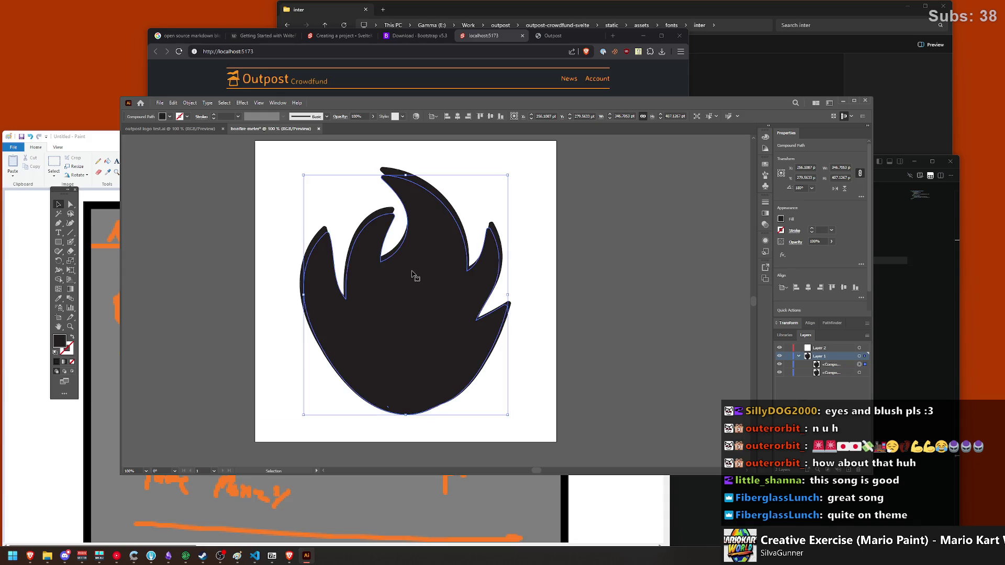
{"action": "mouse_move", "coordinate": [406, 175]}
{"action": "left_mouse_down"}
{"action": "mouse_move", "coordinate": [406, 219]}
{"action": "mouse_move", "coordinate": [418, 181]}
{"action": "mouse_move", "coordinate": [417, 192]}
{"action": "left_mouse_up"}
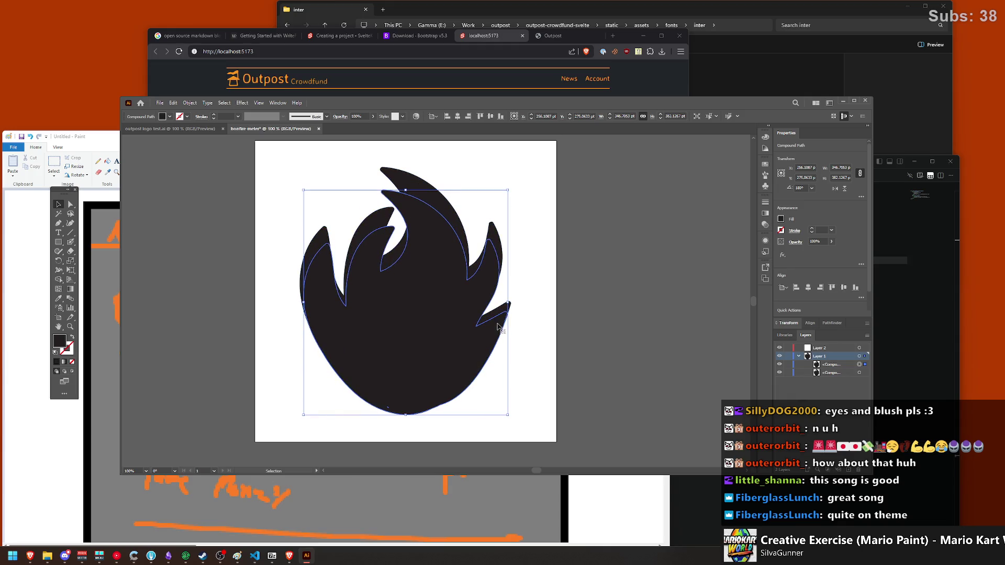
{"action": "left_click_drag", "start_coordinate": [508, 302], "coordinate": [501, 301]}
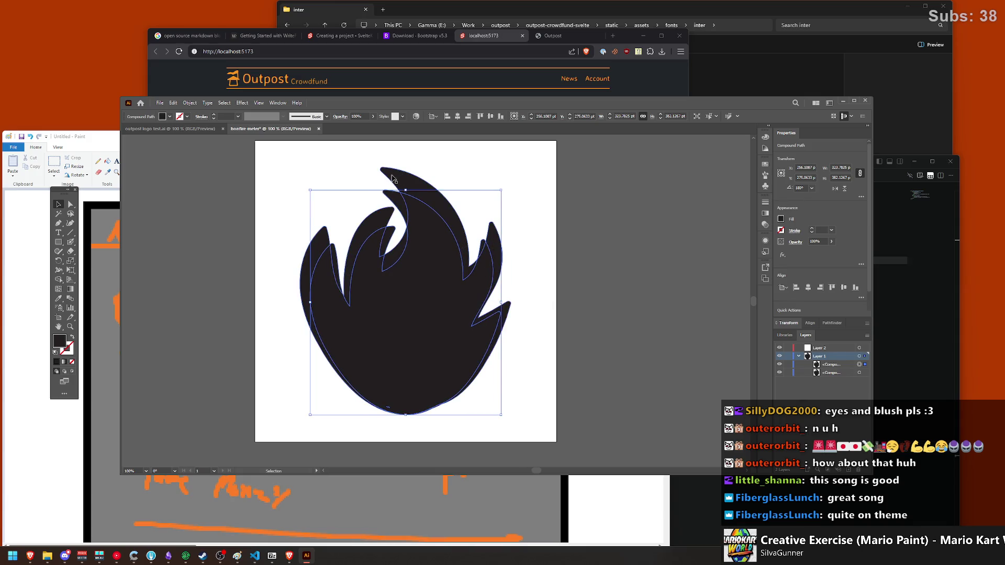
{"action": "mouse_move", "coordinate": [404, 189]}
{"action": "left_mouse_down"}
{"action": "mouse_move", "coordinate": [441, 270]}
{"action": "mouse_move", "coordinate": [435, 261]}
{"action": "left_mouse_up"}
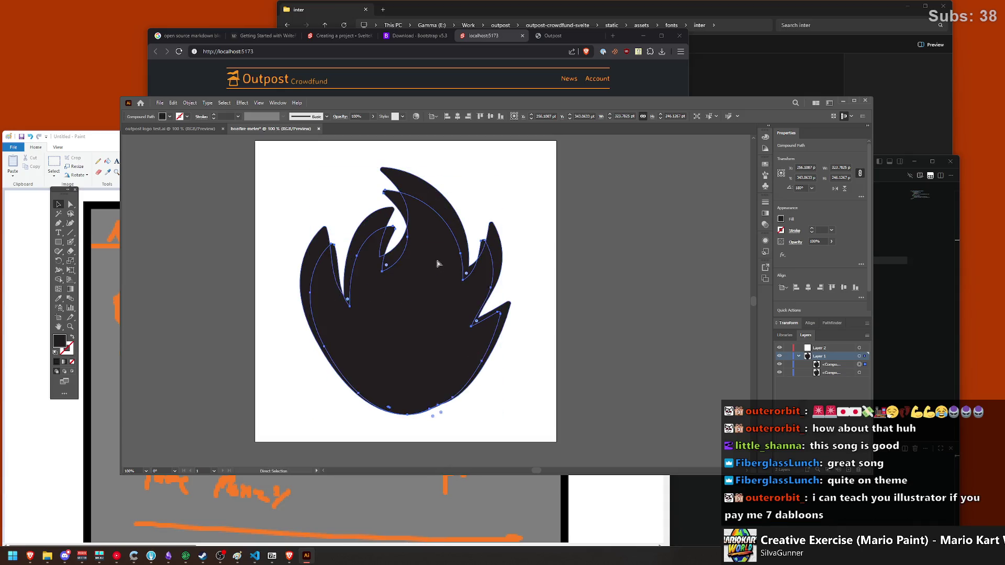
Step: Place the copy inside the black flame's lower half, shrink it to fit, and fill it white
{"action": "key", "text": "a"}
{"action": "key", "text": "v"}
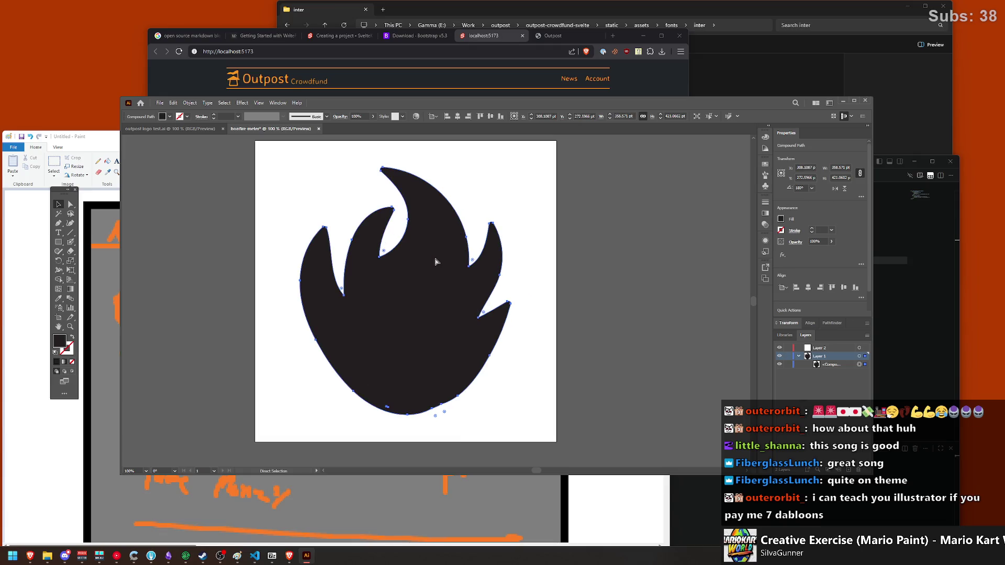
{"action": "left_click", "coordinate": [472, 262]}
{"action": "left_click_drag", "start_coordinate": [472, 261], "coordinate": [412, 265]}
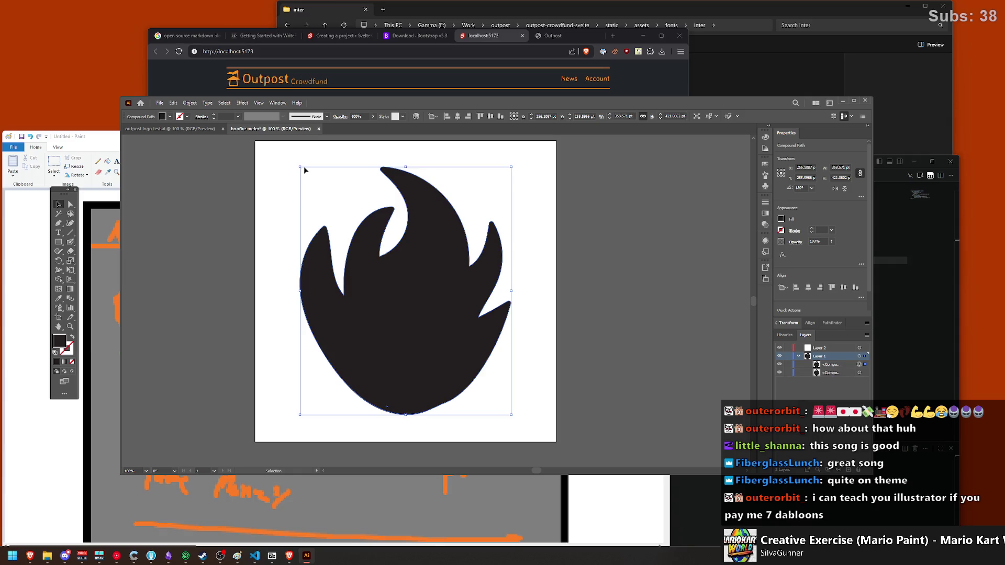
{"action": "left_click_drag", "start_coordinate": [403, 168], "coordinate": [404, 273]}
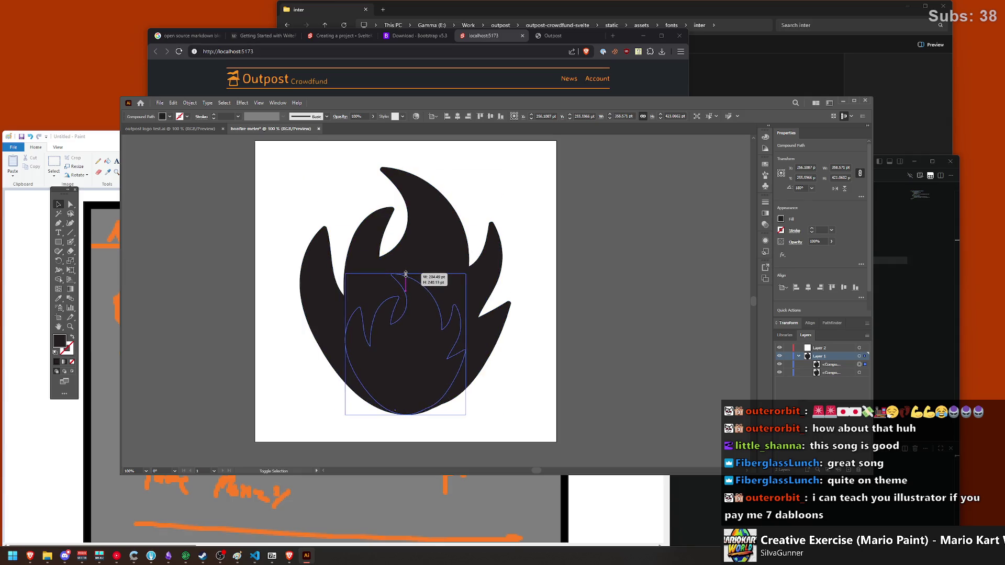
{"action": "left_click", "coordinate": [169, 116]}
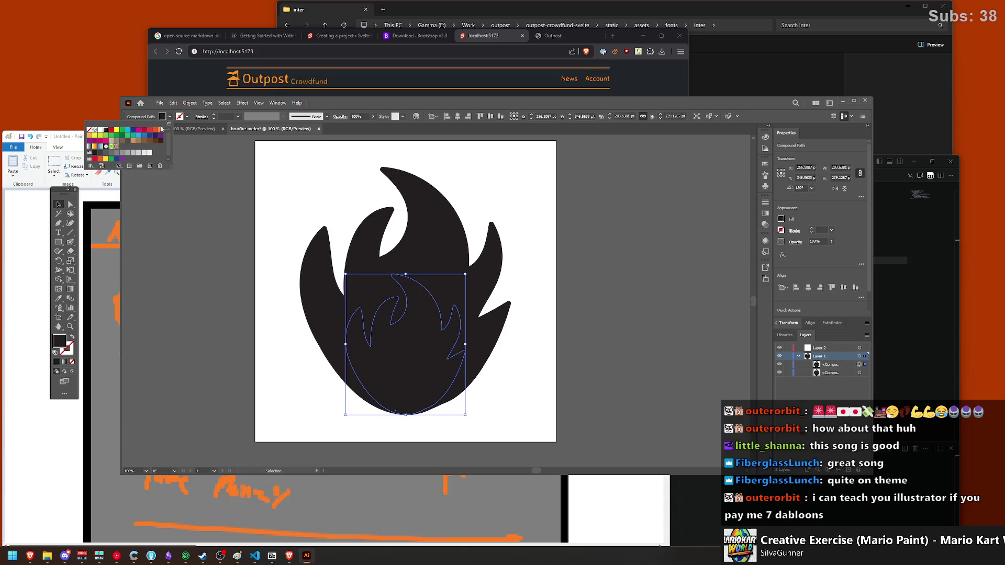
{"action": "left_click", "coordinate": [101, 131]}
{"action": "left_click", "coordinate": [524, 207]}
{"action": "left_click", "coordinate": [526, 206]}
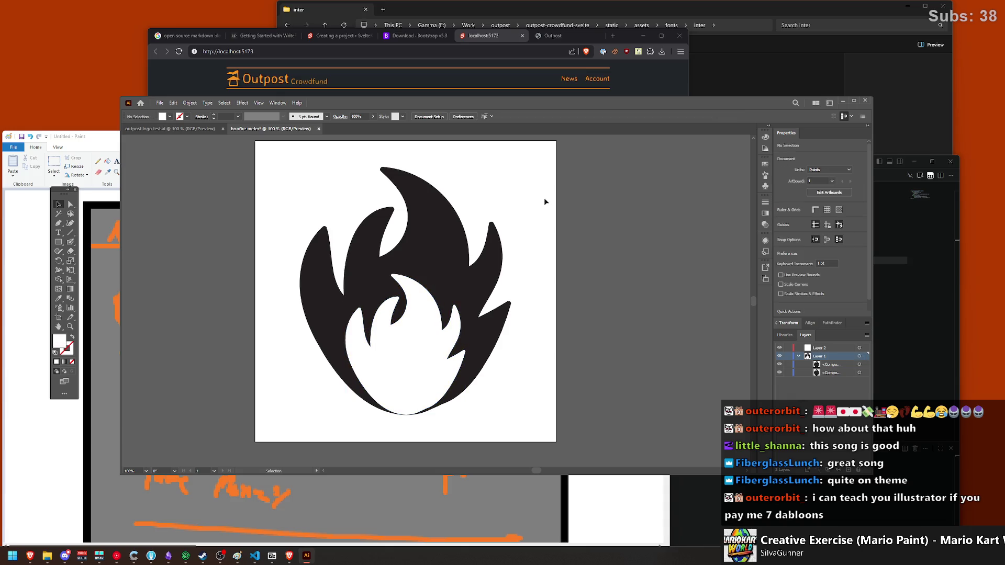
{"action": "left_click", "coordinate": [454, 328]}
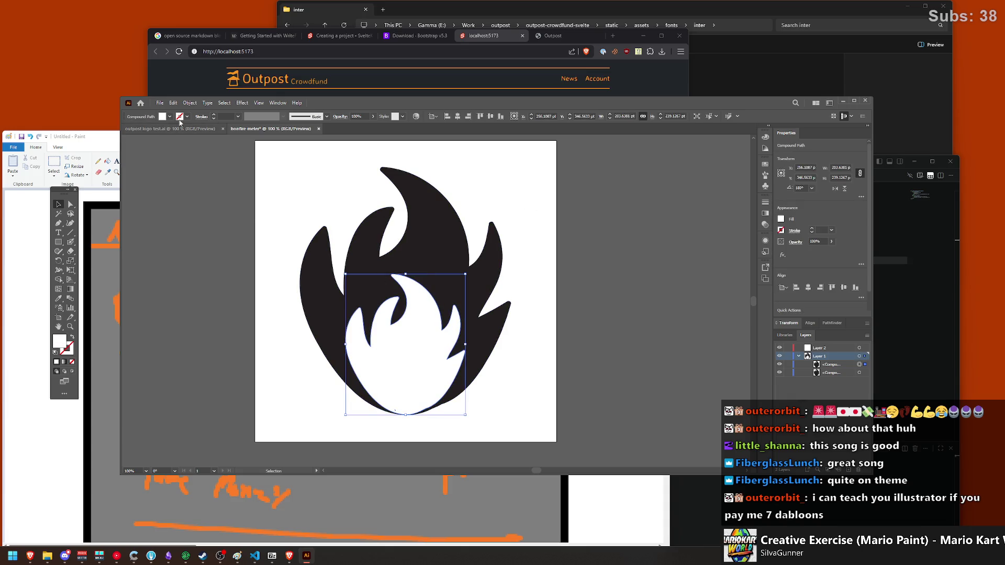
Step: Reflect the white inner flame across the vertical axis, mirroring it left-to-right
{"action": "left_click", "coordinate": [173, 103]}
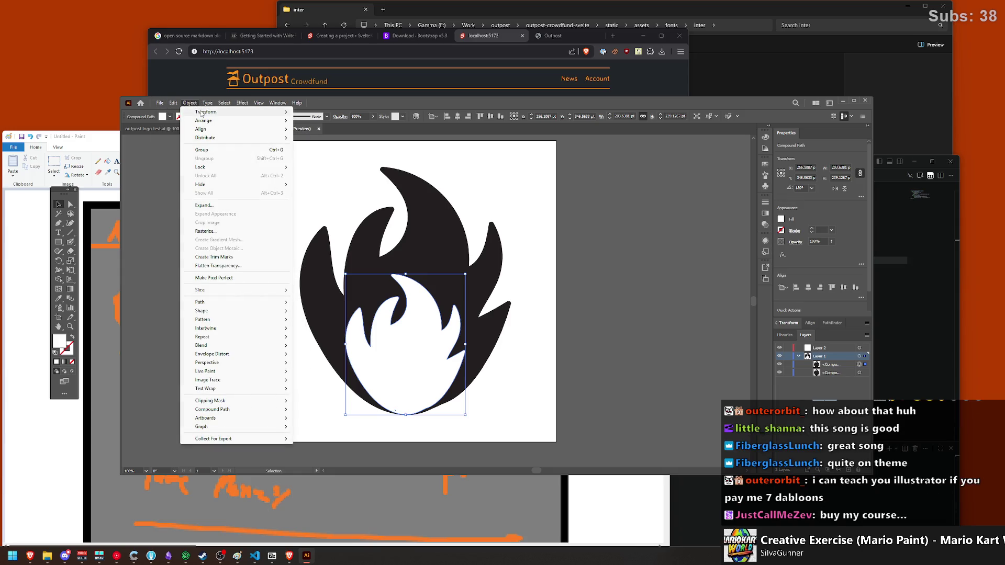
{"action": "left_click", "coordinate": [325, 142]}
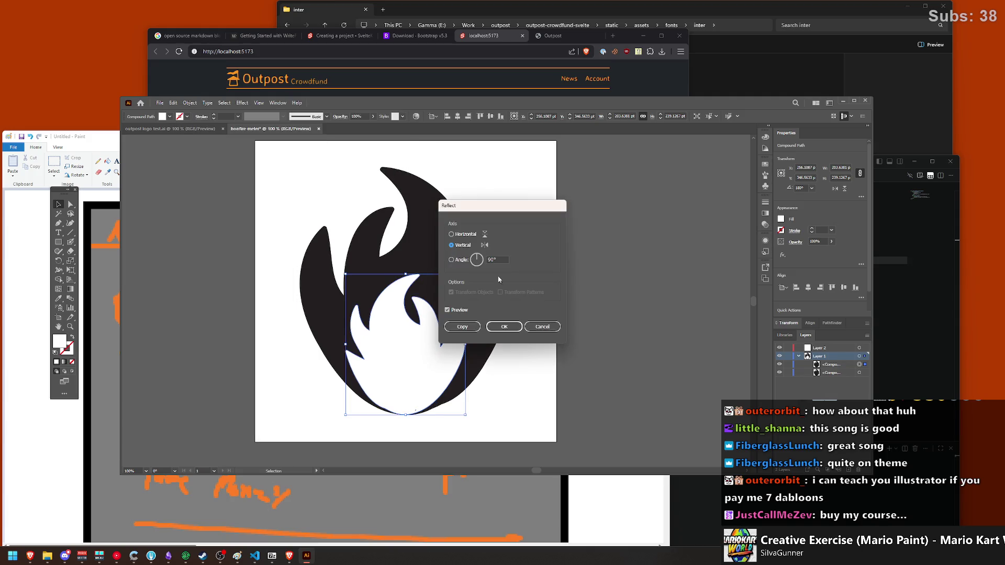
{"action": "left_click", "coordinate": [505, 325]}
{"action": "left_click", "coordinate": [579, 241]}
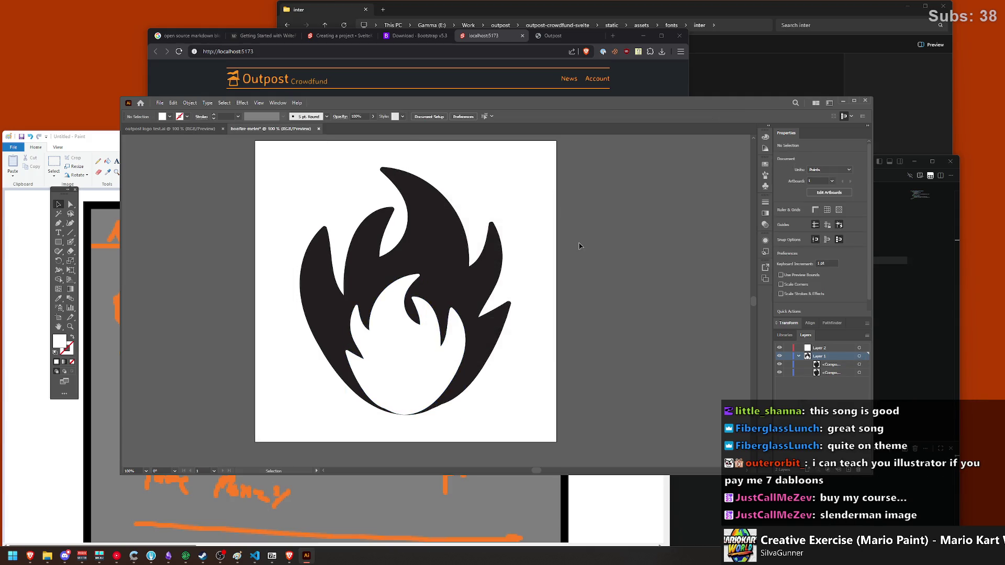
Step: Nudge the inner flame into place with the arrow keys and stretch it slightly taller from its top
{"action": "left_click", "coordinate": [414, 385]}
{"action": "key", "text": "shift+Down"}
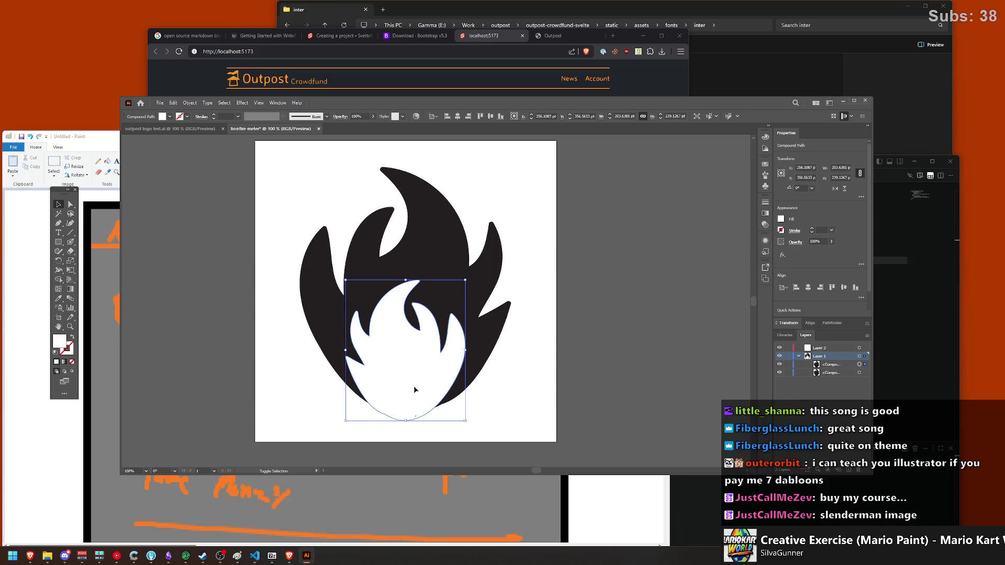
{"action": "key", "text": "shift+Down"}
{"action": "key", "text": "shift+Up"}
{"action": "key", "text": "shift+Up"}
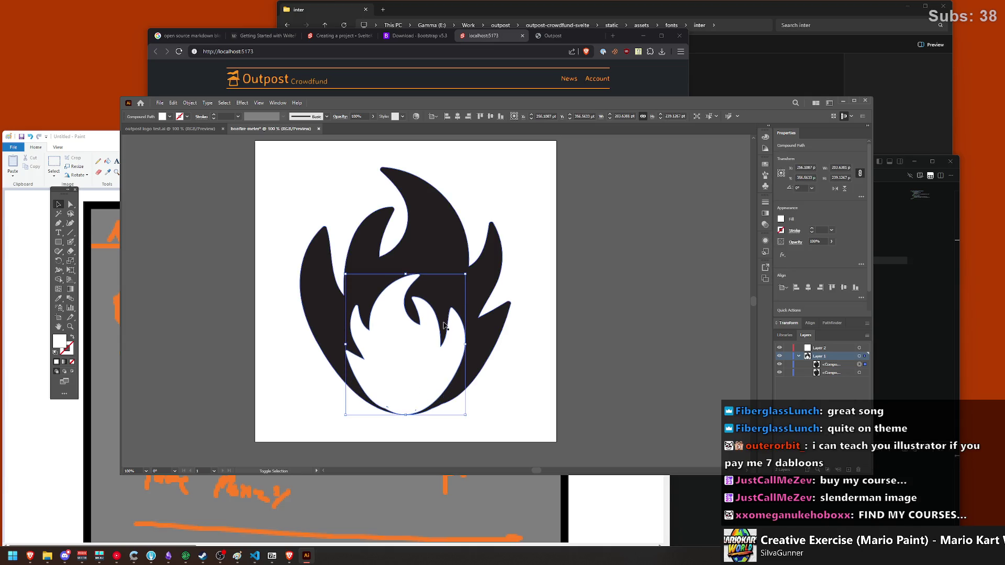
{"action": "key", "text": "Down"}
{"action": "key", "text": "Down"}
{"action": "key", "text": "Down"}
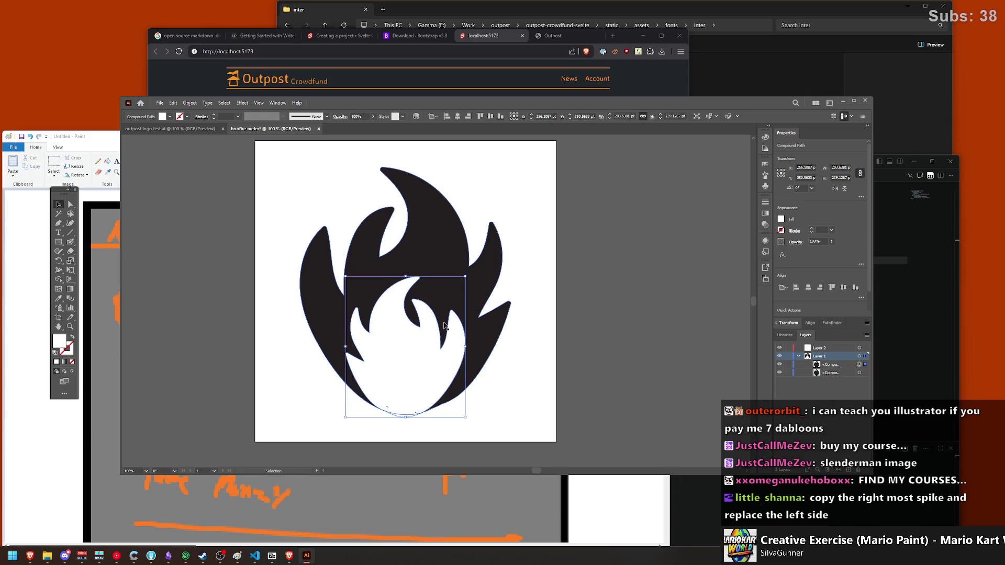
{"action": "key", "text": "Up"}
{"action": "key", "text": "Up"}
{"action": "key", "text": "Up"}
{"action": "key", "text": "Down"}
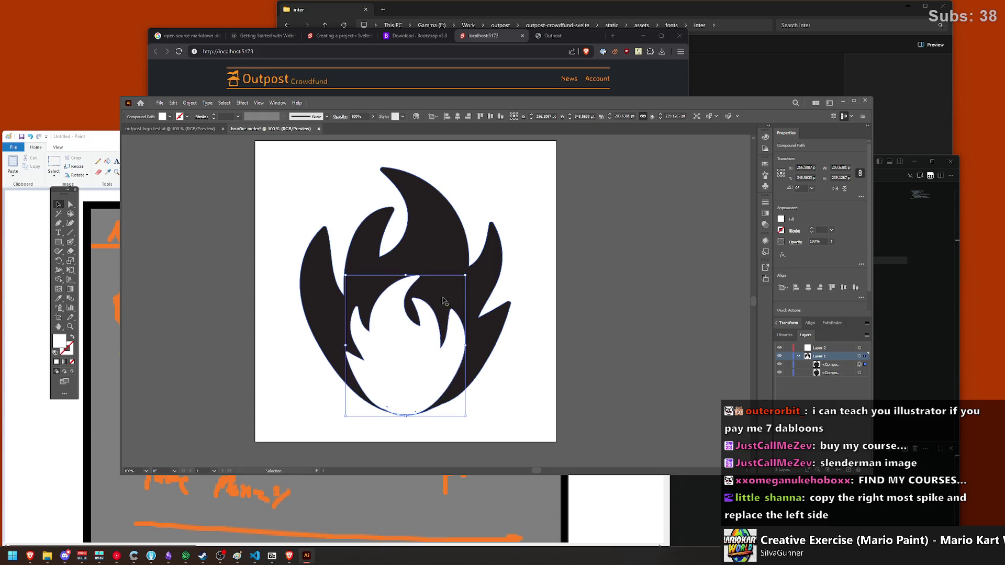
{"action": "left_click_drag", "start_coordinate": [406, 275], "coordinate": [405, 269]}
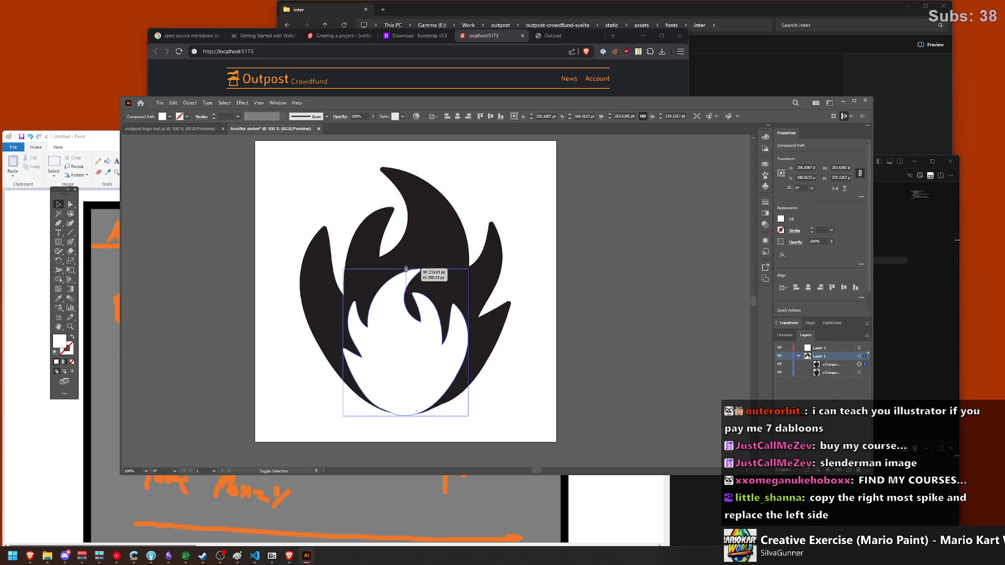
{"action": "left_click", "coordinate": [557, 227]}
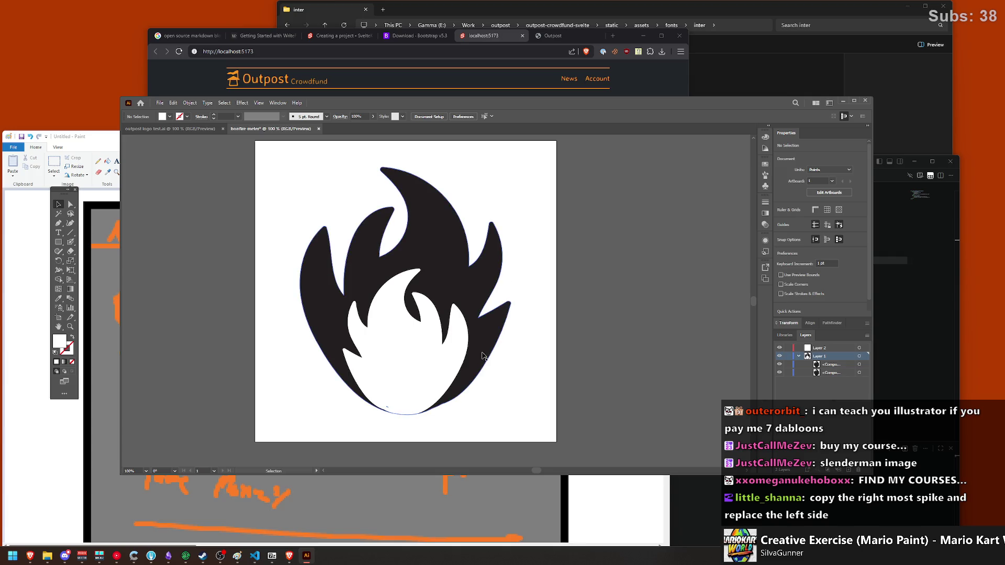
{"action": "left_click", "coordinate": [426, 372]}
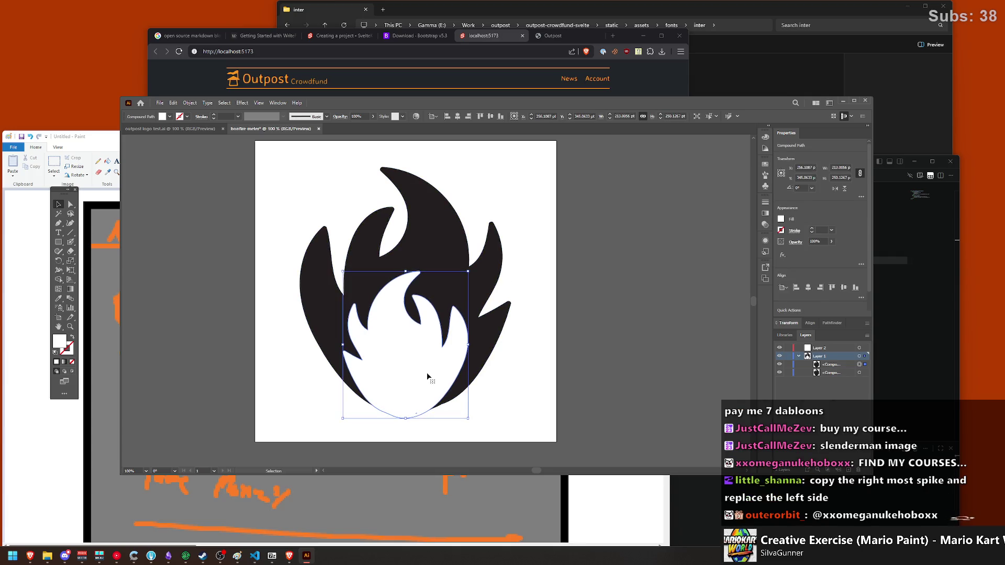
{"action": "left_click", "coordinate": [536, 369]}
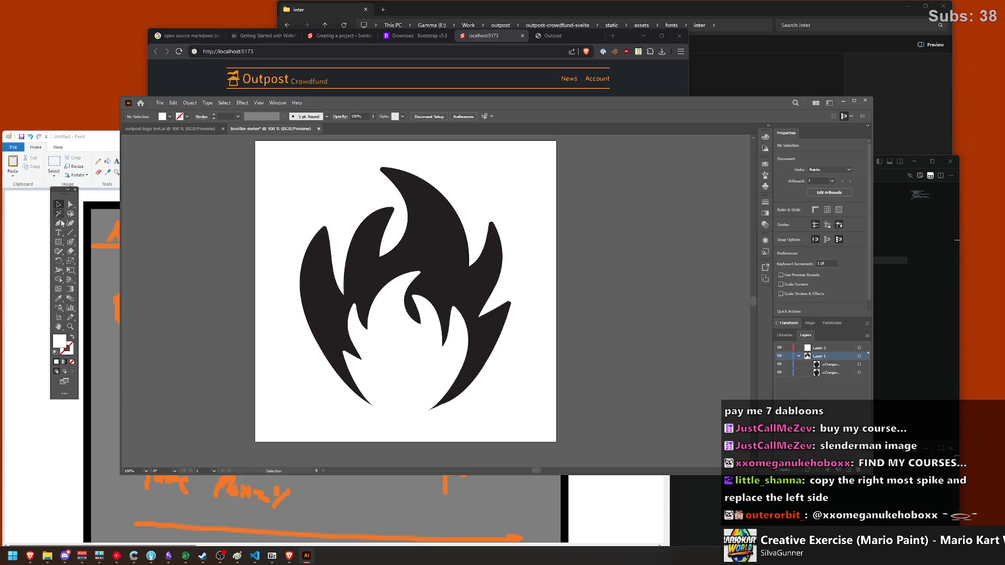
Step: Select both flames and remove the thin sliver below the inner flame with the Shape Builder
{"action": "key", "text": "ctrl+a"}
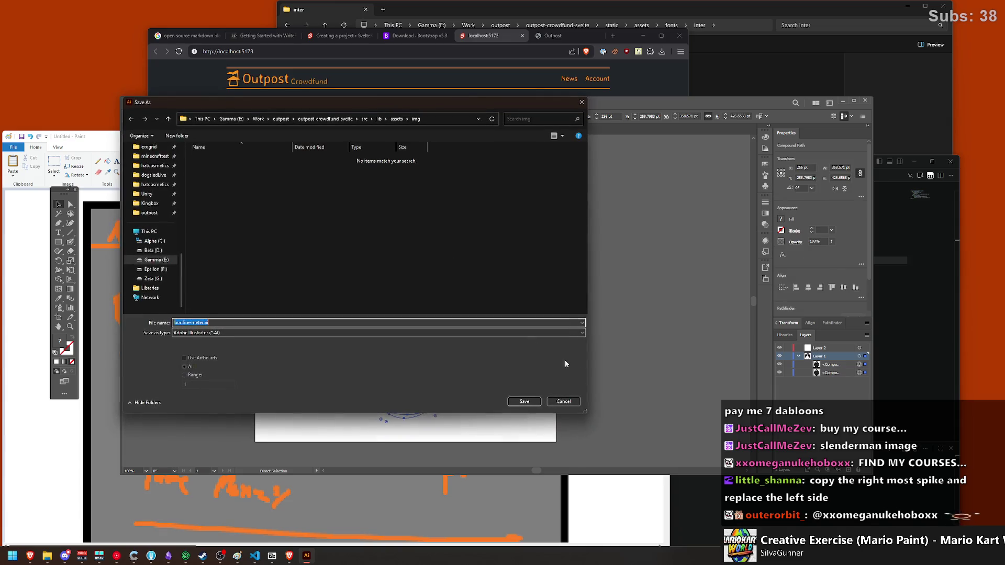
{"action": "left_click", "coordinate": [75, 242]}
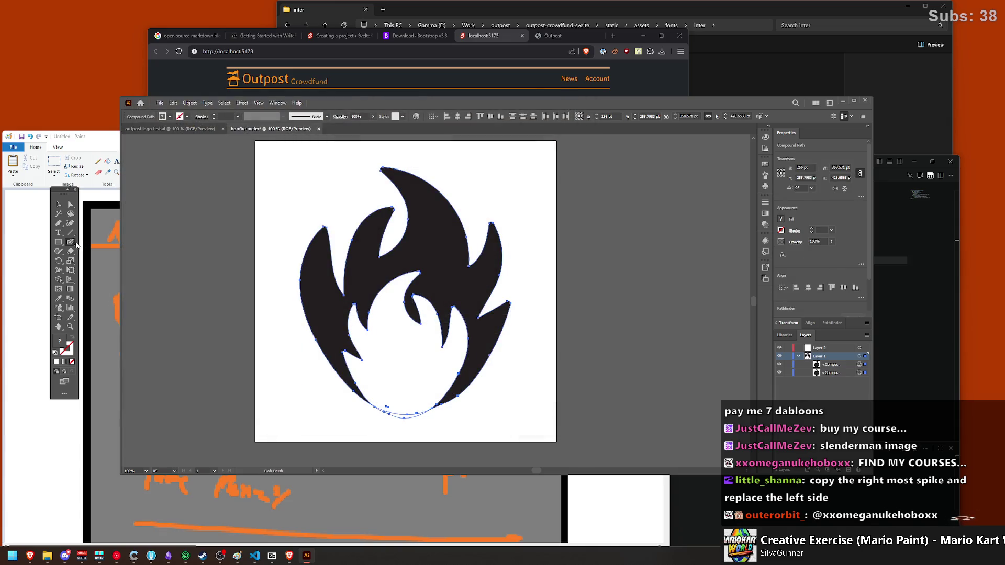
{"action": "left_click", "coordinate": [58, 280]}
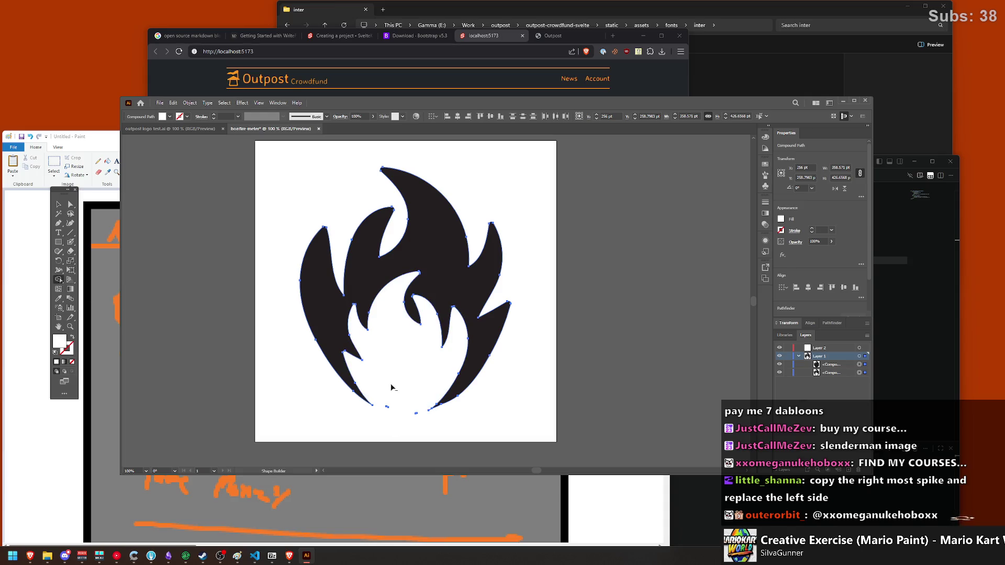
{"action": "left_click_drag", "start_coordinate": [386, 419], "coordinate": [389, 404]}
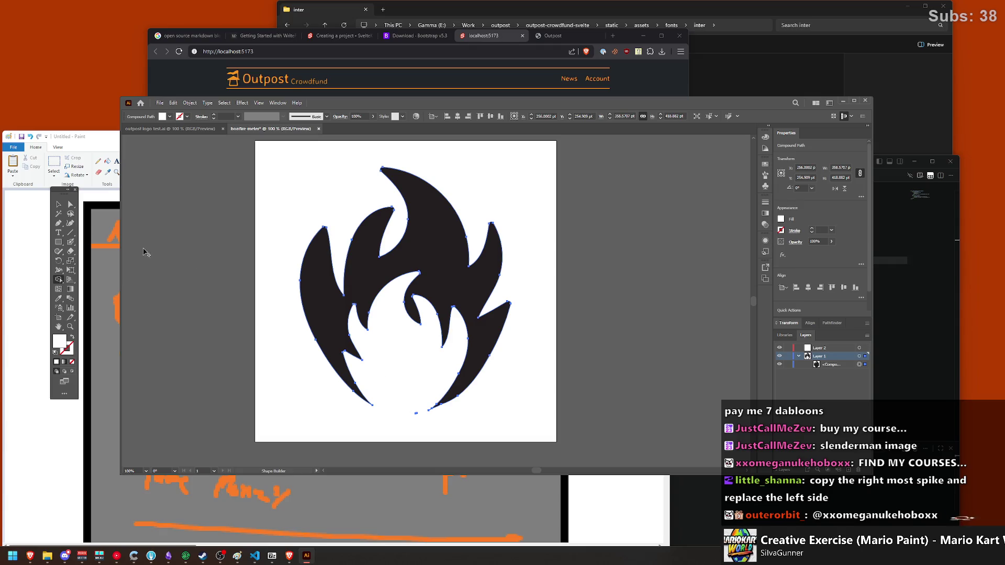
Step: Erase the leftover fragment at the flame's base with a smaller Eraser brush
{"action": "left_click", "coordinate": [71, 251]}
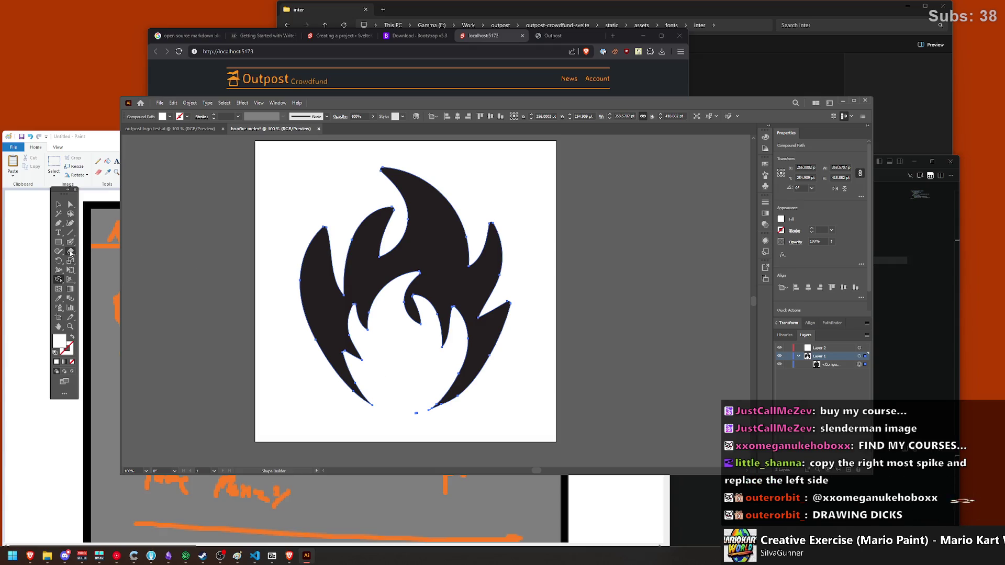
{"action": "key", "text": "bracketleft"}
{"action": "key", "text": "bracketleft"}
{"action": "key", "text": "bracketleft"}
{"action": "left_click", "coordinate": [404, 412]}
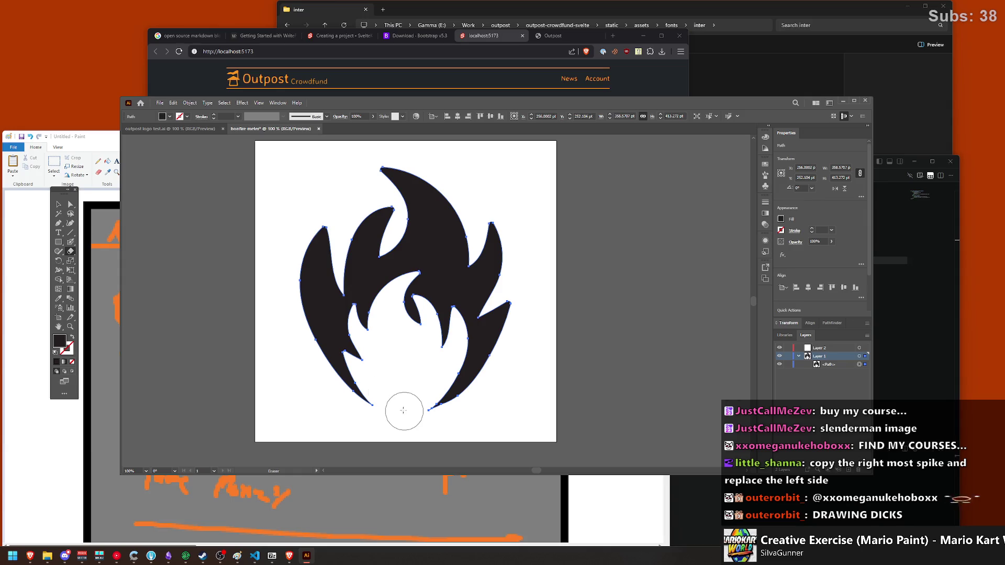
{"action": "key", "text": "v"}
{"action": "left_click", "coordinate": [602, 294]}
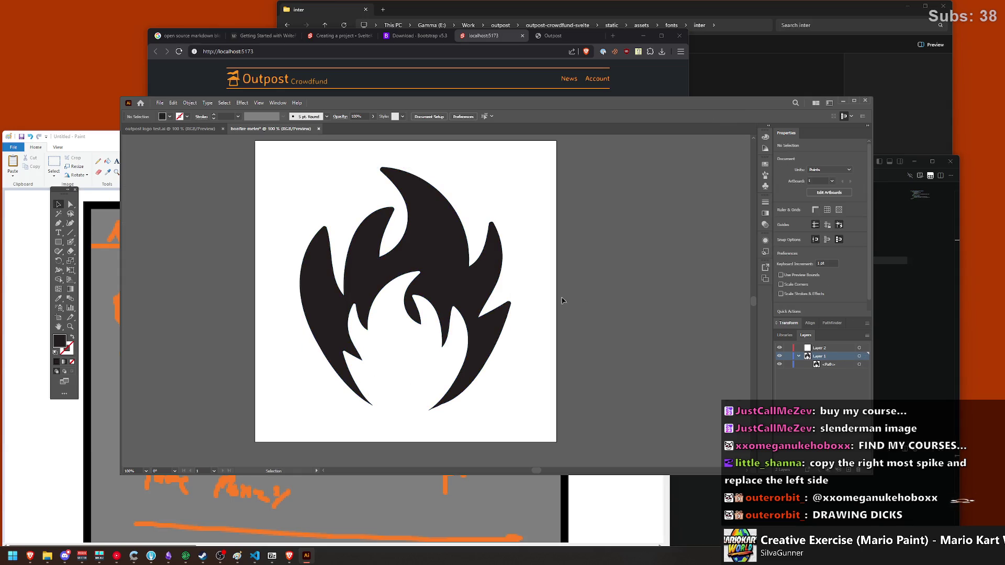
{"action": "left_click", "coordinate": [482, 326]}
{"action": "left_click", "coordinate": [570, 312]}
Step: Tilt the flame about 1.3° and pull a horizontal ruler guide along its base
{"action": "left_click", "coordinate": [442, 251]}
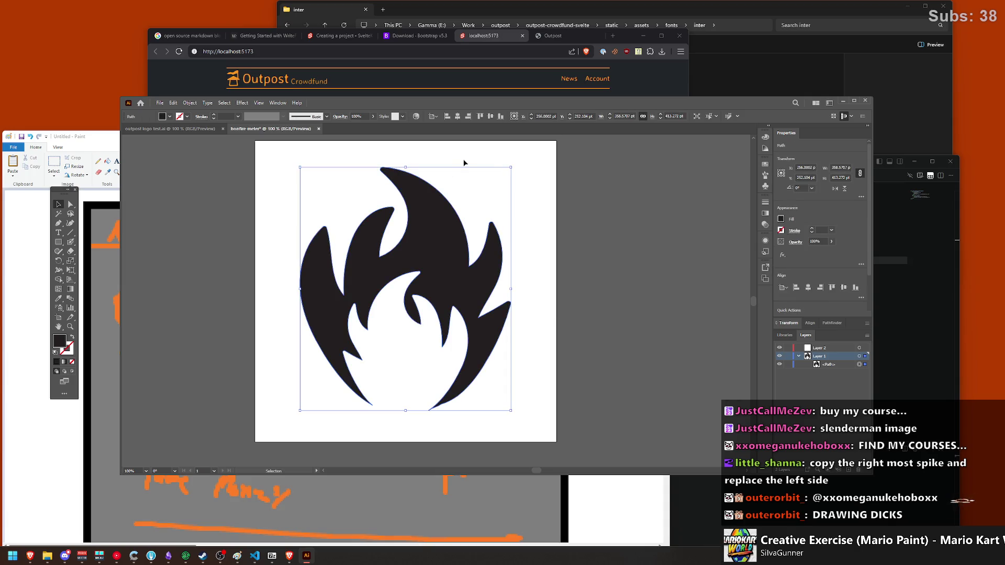
{"action": "left_click_drag", "start_coordinate": [514, 163], "coordinate": [512, 159]}
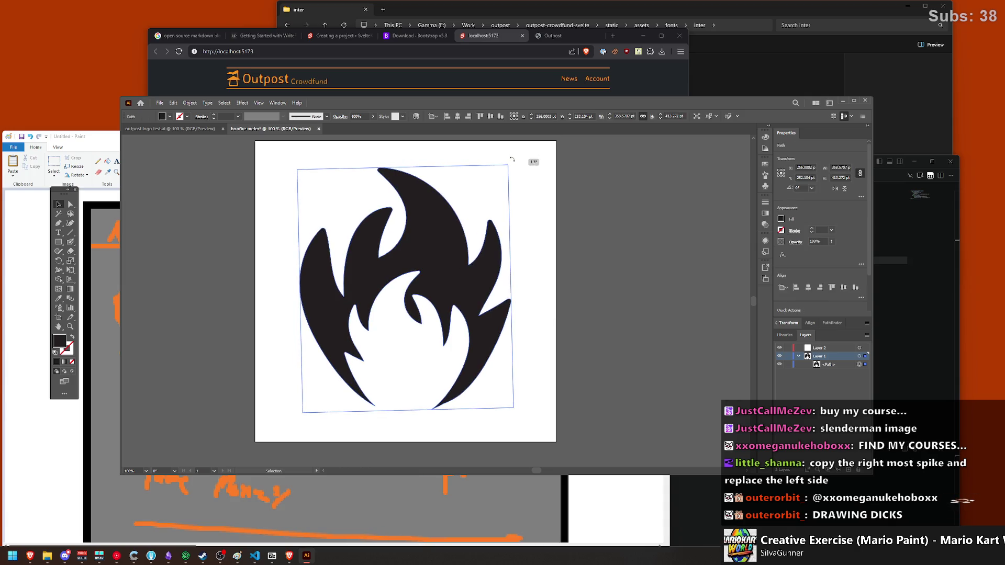
{"action": "left_click", "coordinate": [258, 103]}
{"action": "mouse_move", "coordinate": [272, 413]}
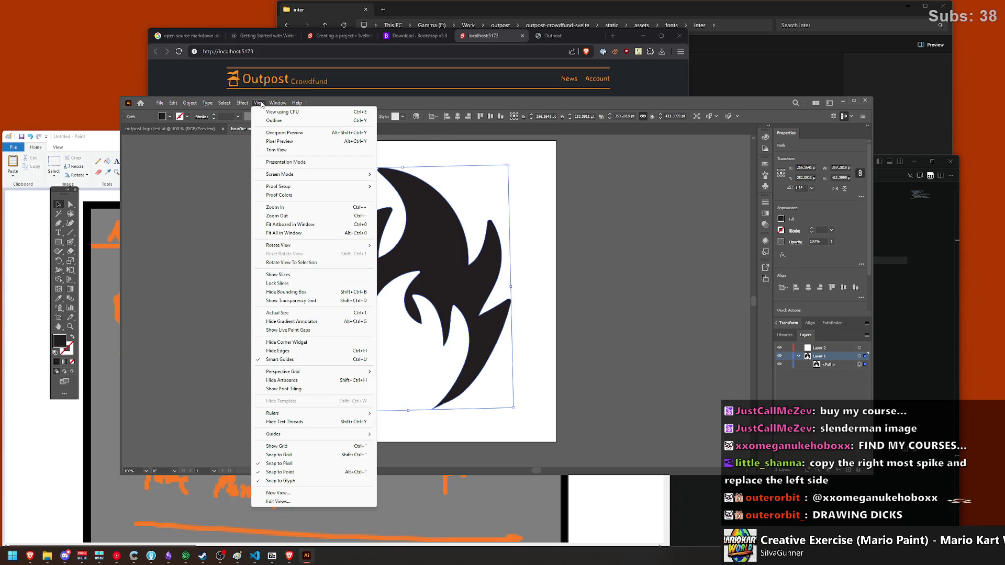
{"action": "left_click", "coordinate": [407, 413]}
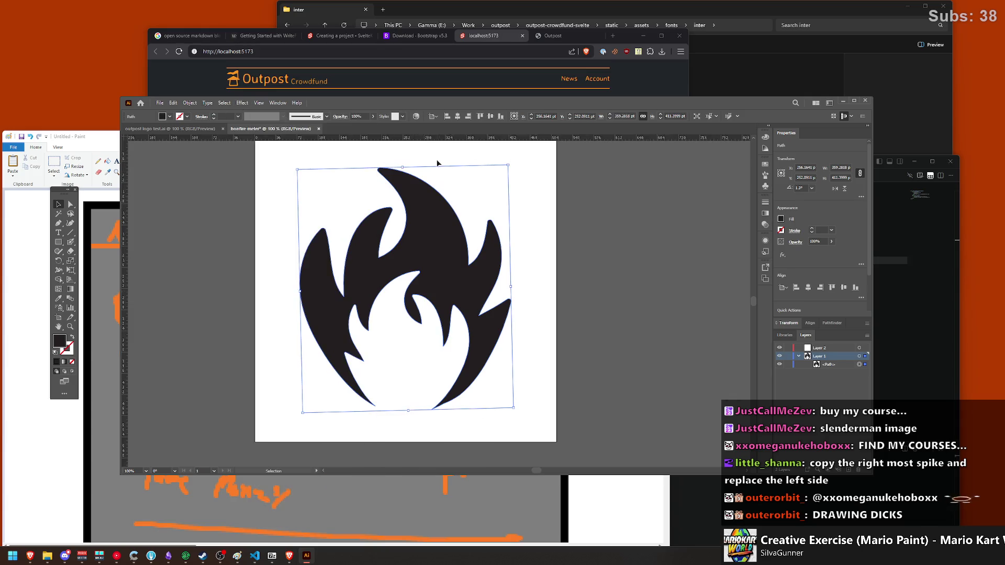
{"action": "left_click_drag", "start_coordinate": [420, 138], "coordinate": [411, 411]}
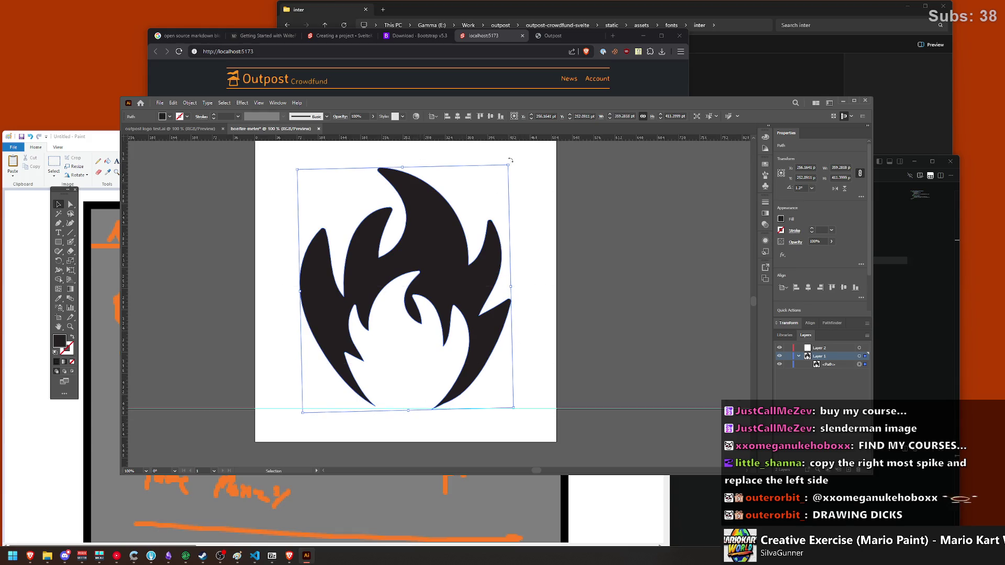
Step: Rotate the flame further, to about 5°
{"action": "left_click_drag", "start_coordinate": [509, 162], "coordinate": [500, 158]}
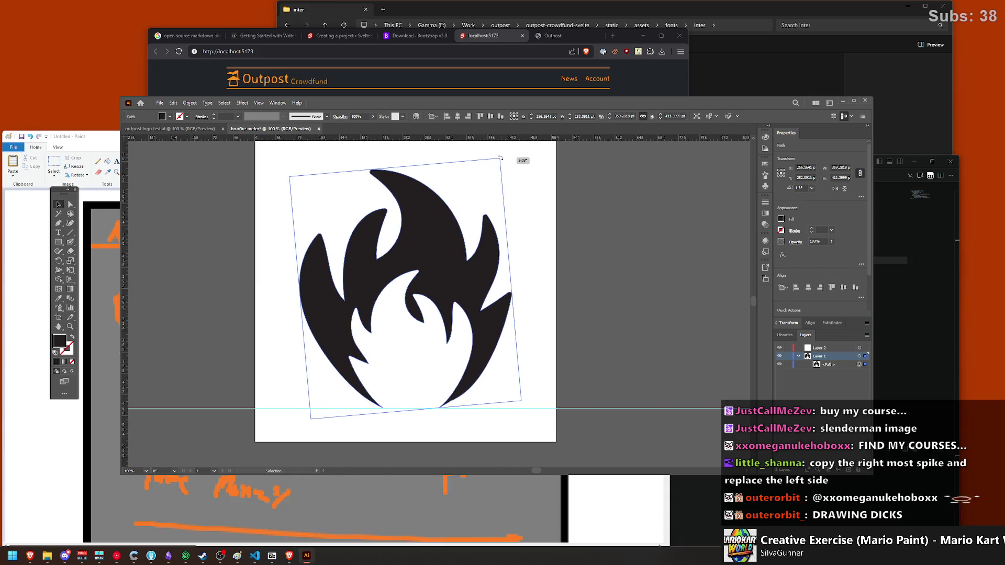
{"action": "left_click", "coordinate": [576, 215]}
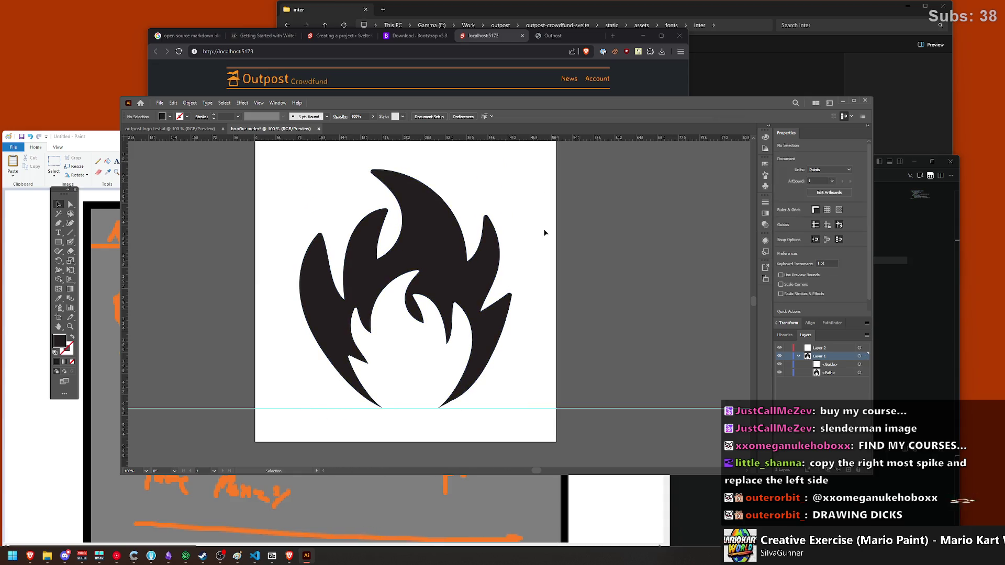
{"action": "left_click", "coordinate": [454, 260]}
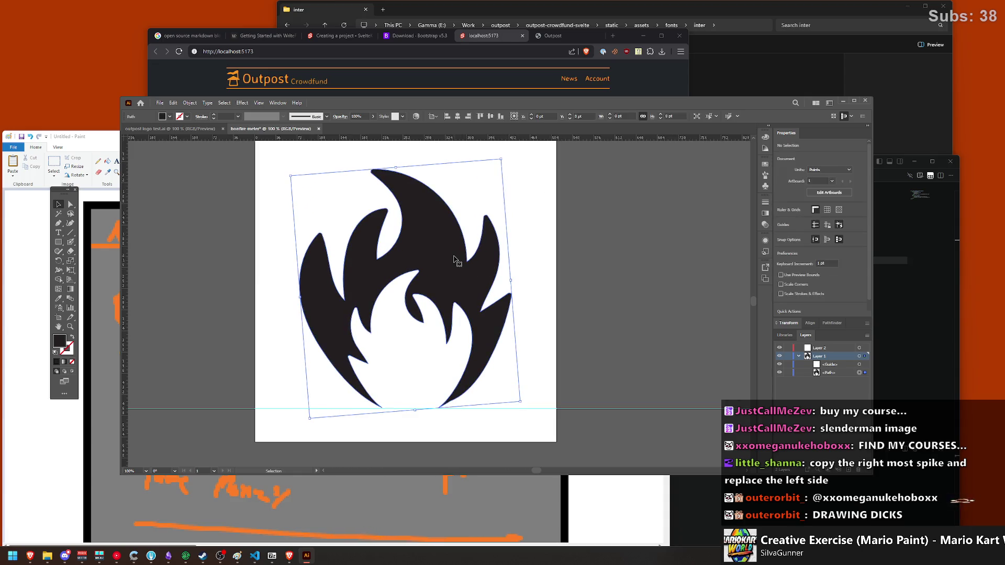
{"action": "left_click", "coordinate": [189, 103]}
{"action": "key", "text": "Escape"}
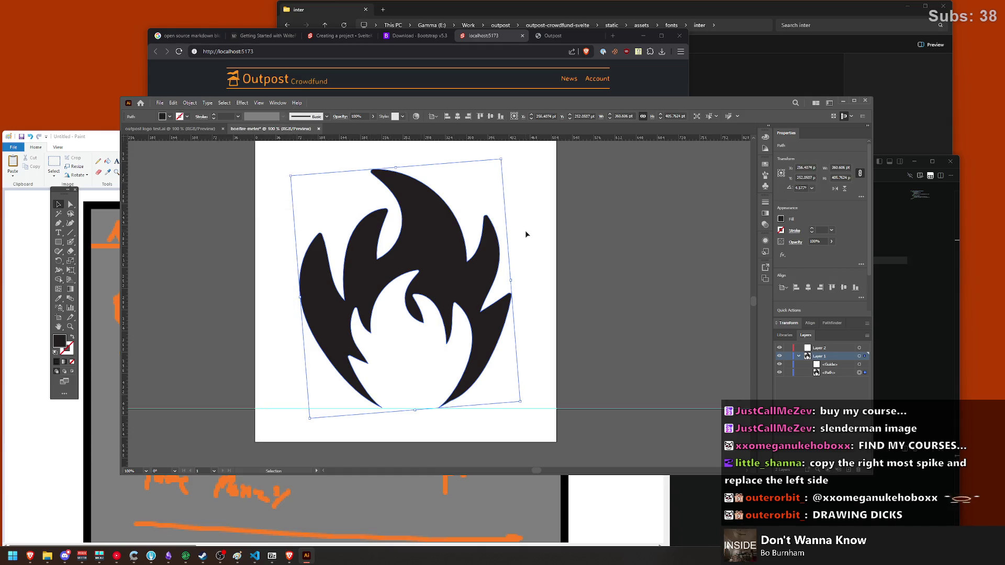
{"action": "left_click", "coordinate": [526, 230]}
{"action": "left_click", "coordinate": [430, 257]}
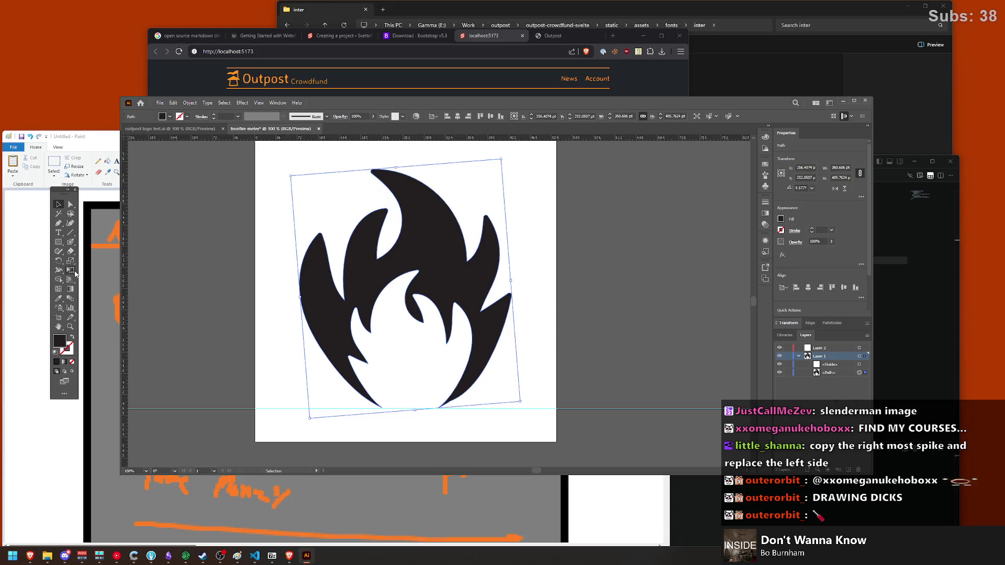
{"action": "left_click", "coordinate": [70, 242]}
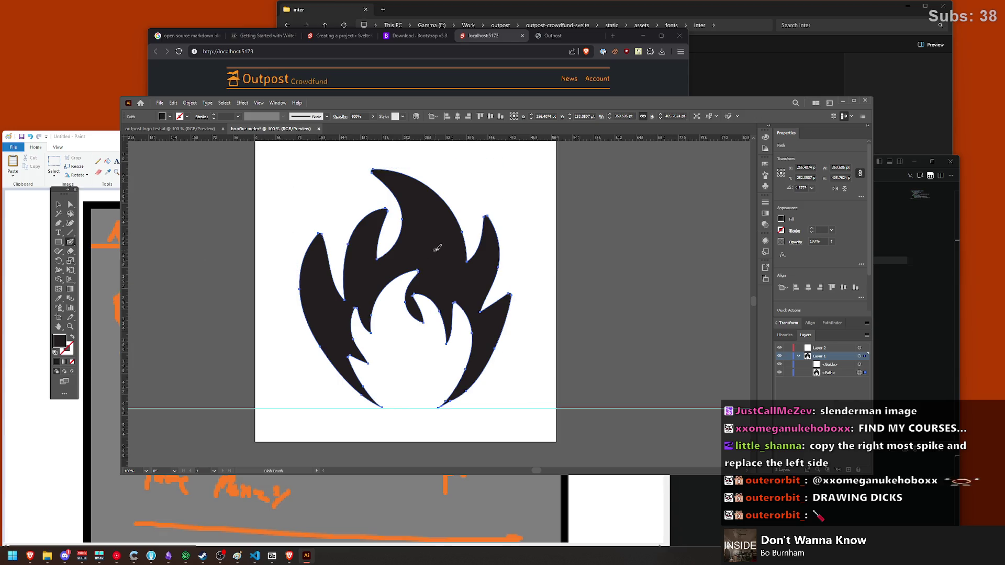
{"action": "key", "text": "v"}
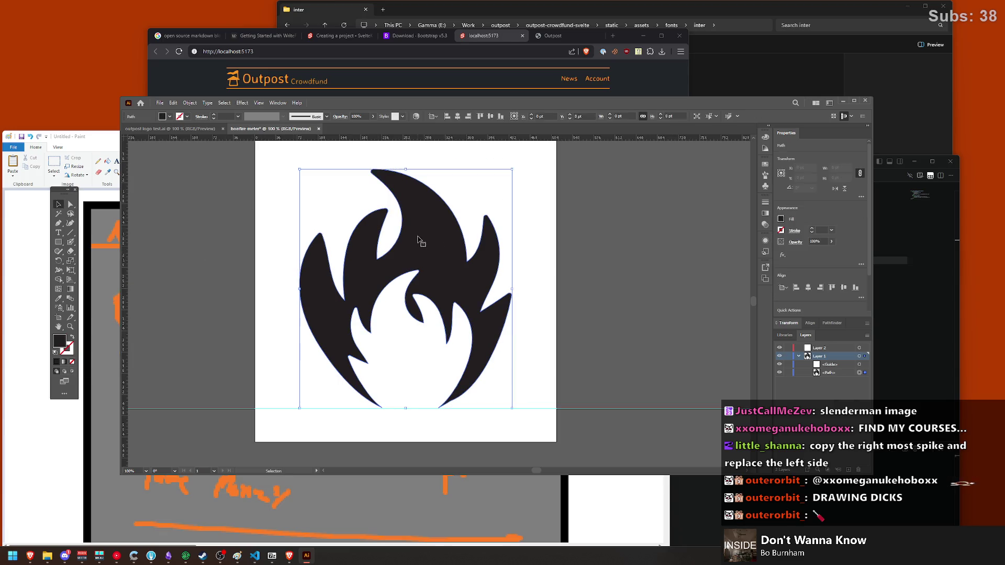
Step: Unlock the guides from the canvas context menu and select the horizontal guide below the flame
{"action": "right_click", "coordinate": [503, 407]}
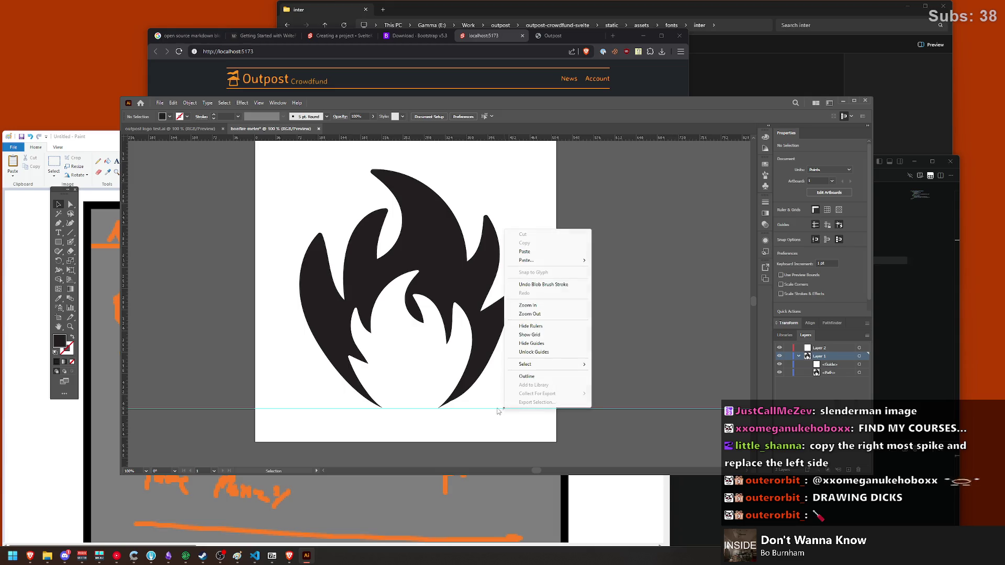
{"action": "left_click", "coordinate": [618, 409]}
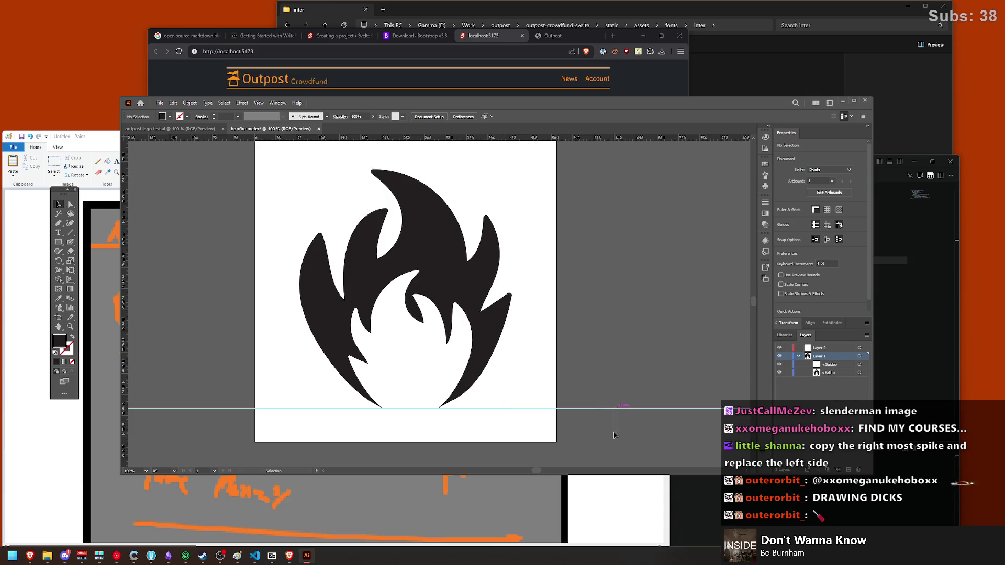
{"action": "right_click", "coordinate": [614, 412]}
{"action": "left_click", "coordinate": [628, 353]}
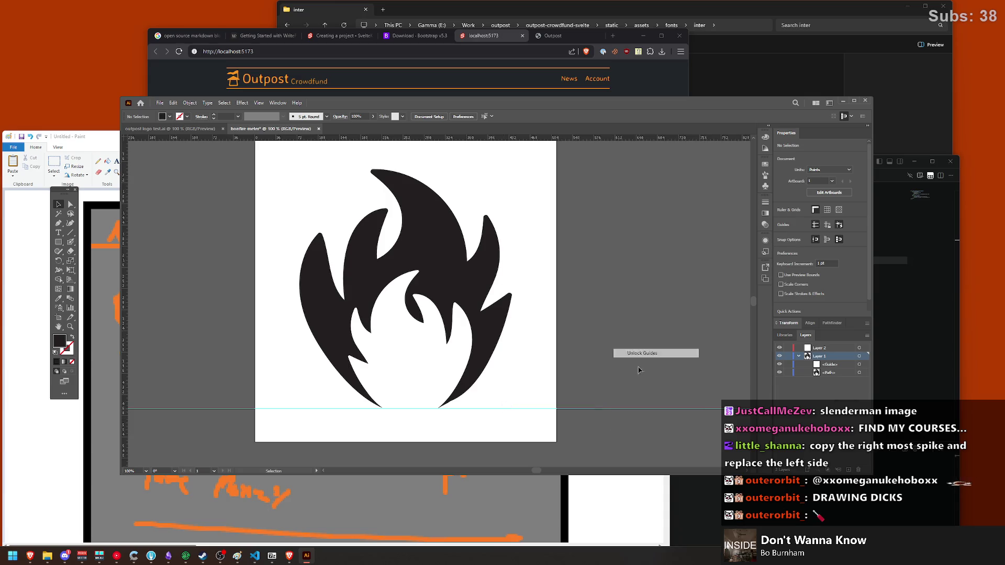
{"action": "left_click", "coordinate": [623, 408]}
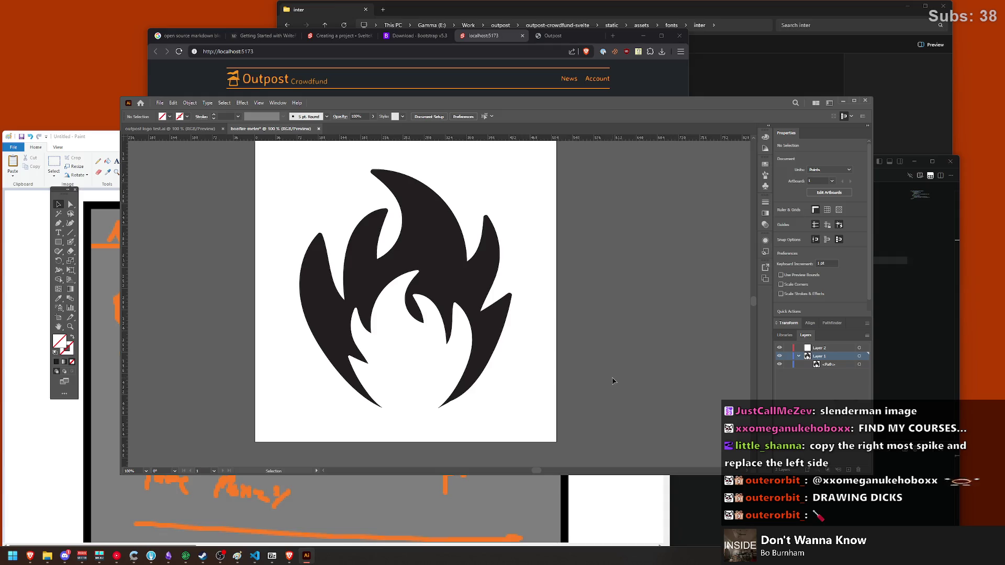
Step: Undo the last change, lock the flame's Layer 1 and reorder Layer 2 in the Layers panel
{"action": "left_click", "coordinate": [444, 268]}
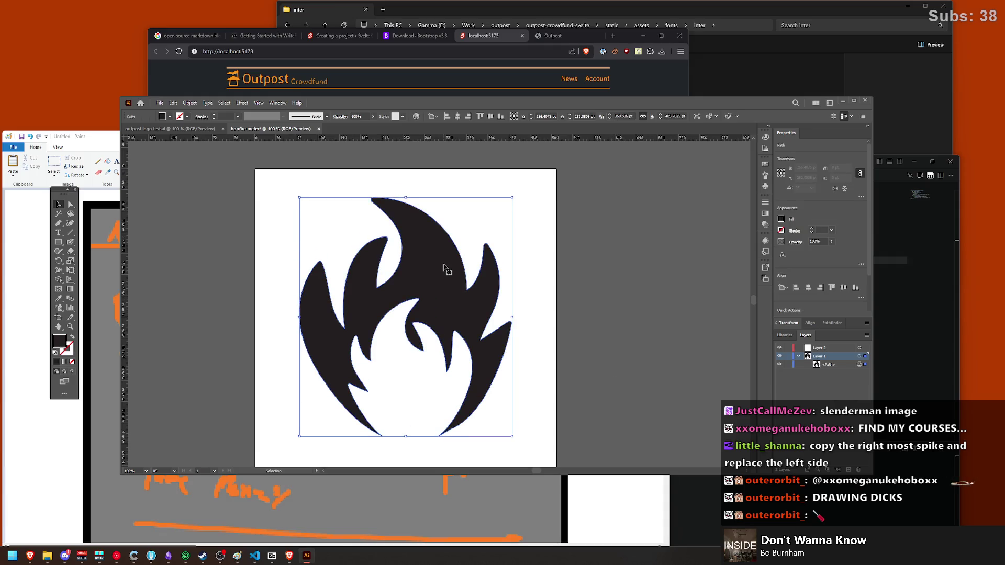
{"action": "key", "text": "ctrl+z"}
{"action": "key", "text": "ctrl+z"}
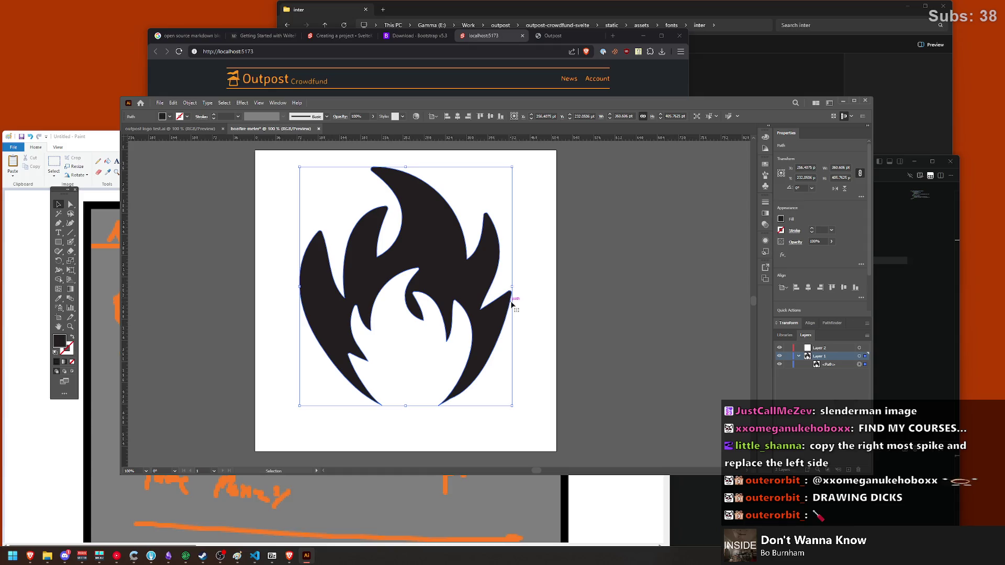
{"action": "left_click", "coordinate": [635, 321]}
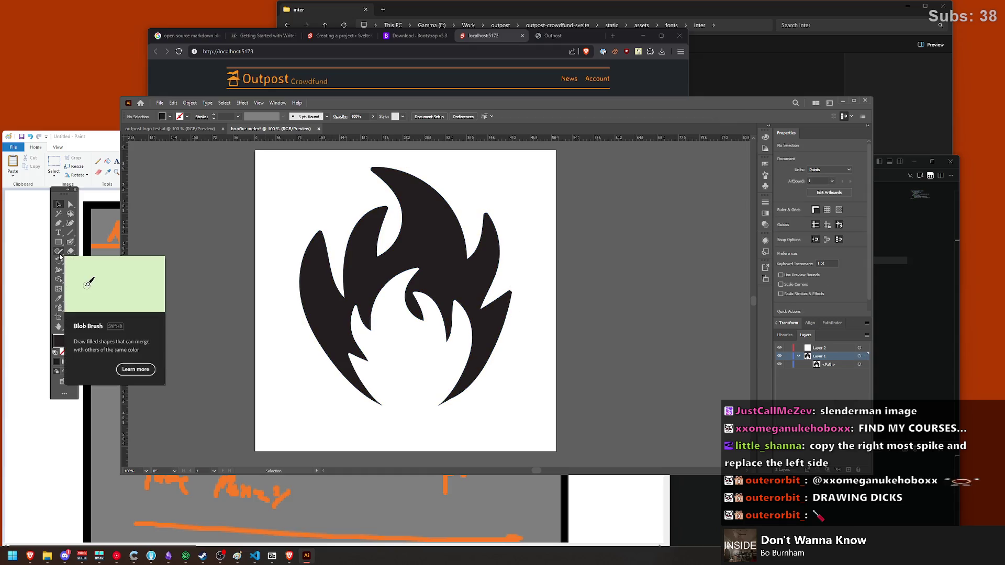
{"action": "left_click", "coordinate": [59, 254]}
{"action": "left_click", "coordinate": [788, 355]}
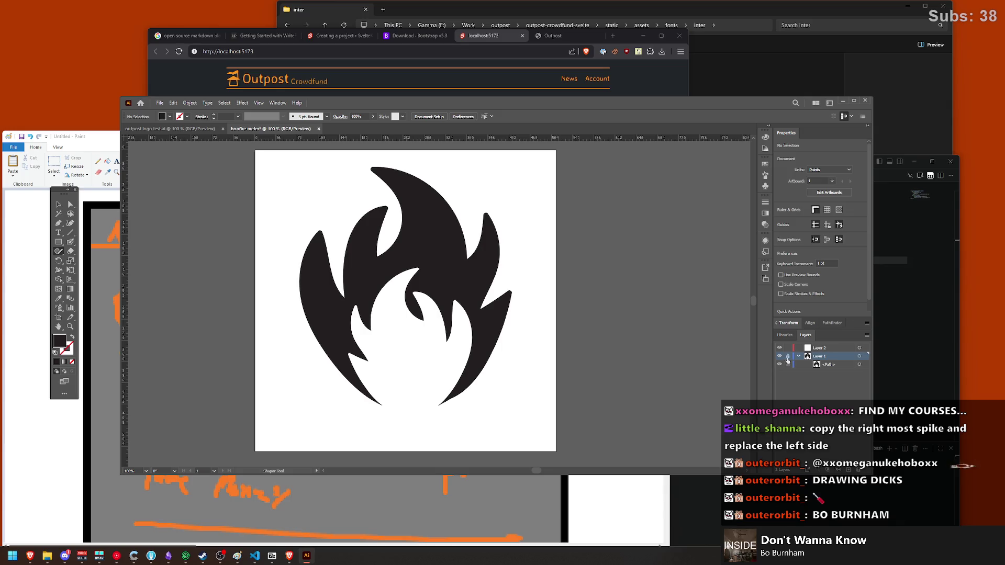
{"action": "mouse_move", "coordinate": [858, 349]}
{"action": "left_mouse_down"}
{"action": "mouse_move", "coordinate": [834, 365]}
{"action": "mouse_move", "coordinate": [825, 348]}
{"action": "left_mouse_up"}
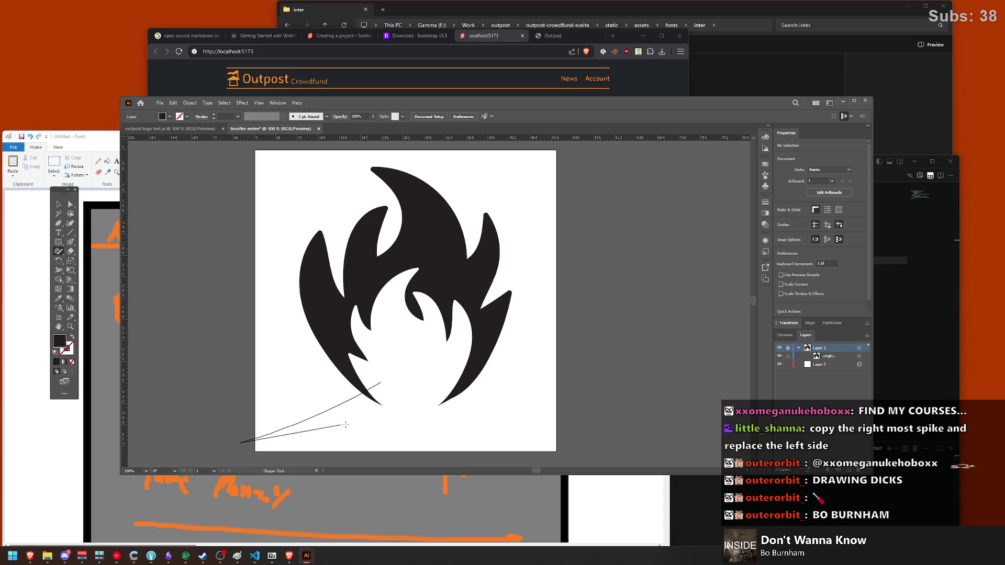
Step: Target Layer 2 with the Blob Brush and paint test strokes, then undo them
{"action": "left_click_drag", "start_coordinate": [366, 371], "coordinate": [374, 385]}
{"action": "key", "text": "shift+b"}
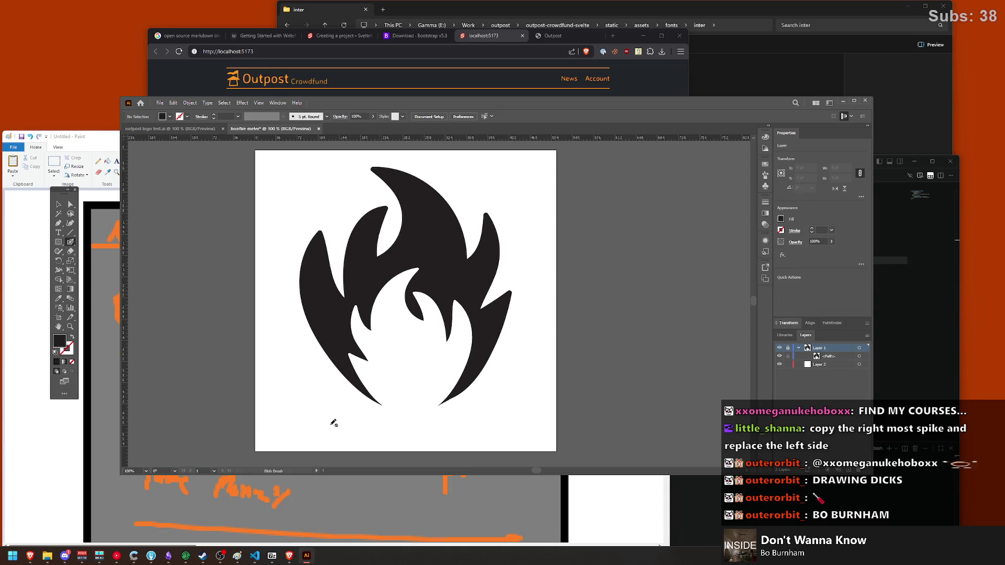
{"action": "left_click", "coordinate": [820, 367]}
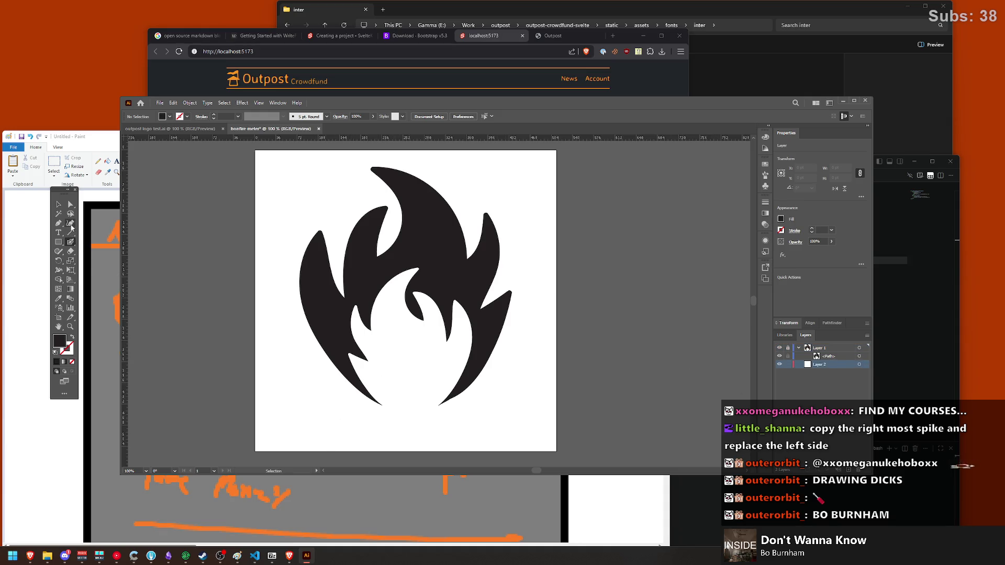
{"action": "left_click", "coordinate": [73, 246]}
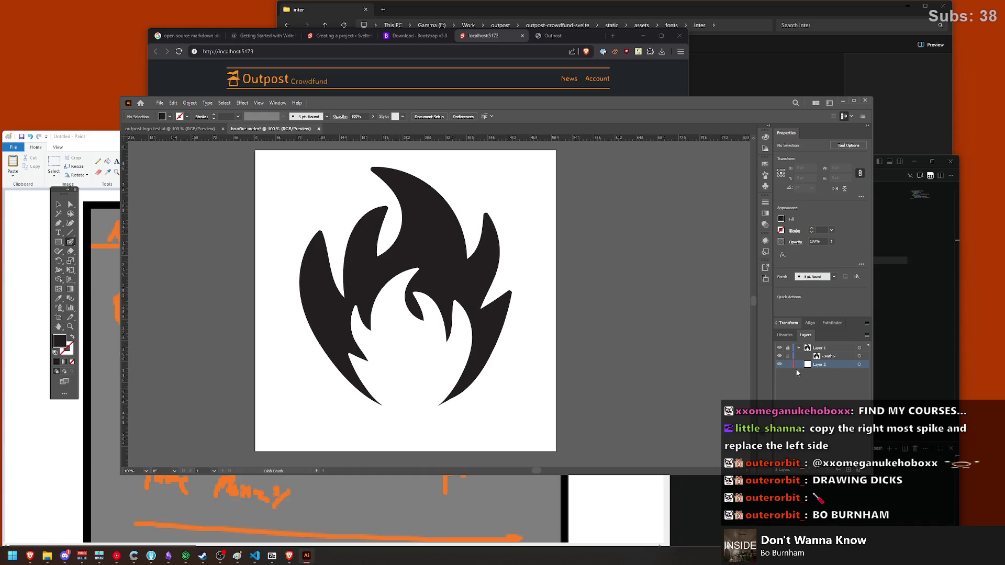
{"action": "left_click", "coordinate": [857, 366]}
{"action": "left_click", "coordinate": [779, 348]}
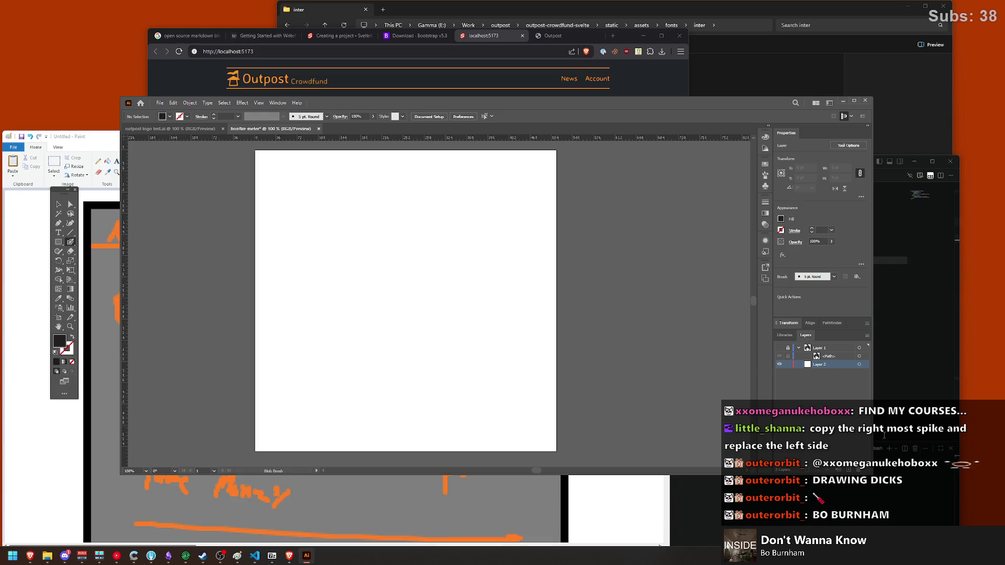
{"action": "key", "text": "ctrl+l"}
{"action": "left_click_drag", "start_coordinate": [399, 302], "coordinate": [477, 340]}
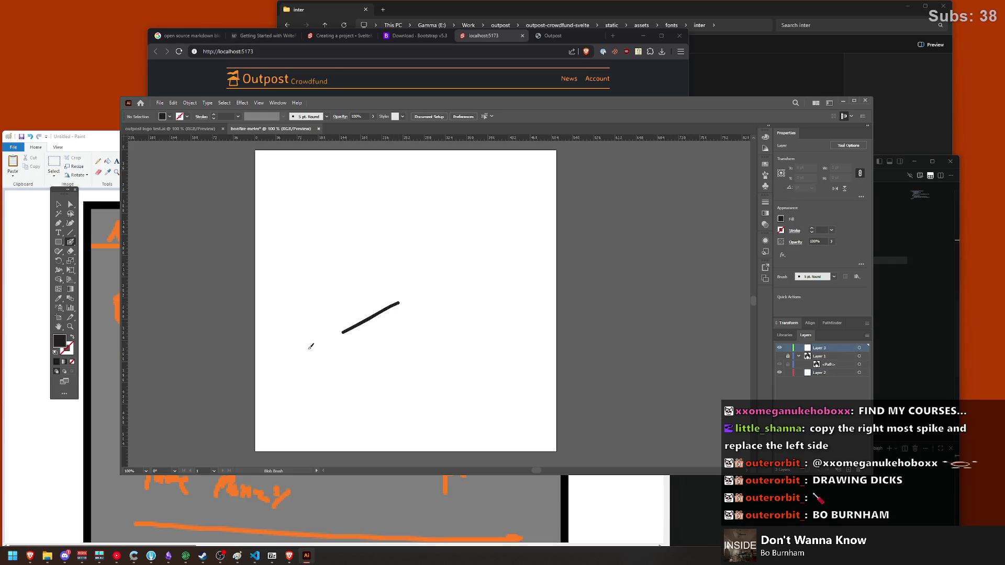
{"action": "left_click_drag", "start_coordinate": [322, 372], "coordinate": [534, 384]}
{"action": "key", "text": "ctrl+z"}
Step: Move Layer 2 above the flame layer, delete the extra Layer 3 and reselect the Blob Brush
{"action": "left_click_drag", "start_coordinate": [843, 370], "coordinate": [863, 356]}
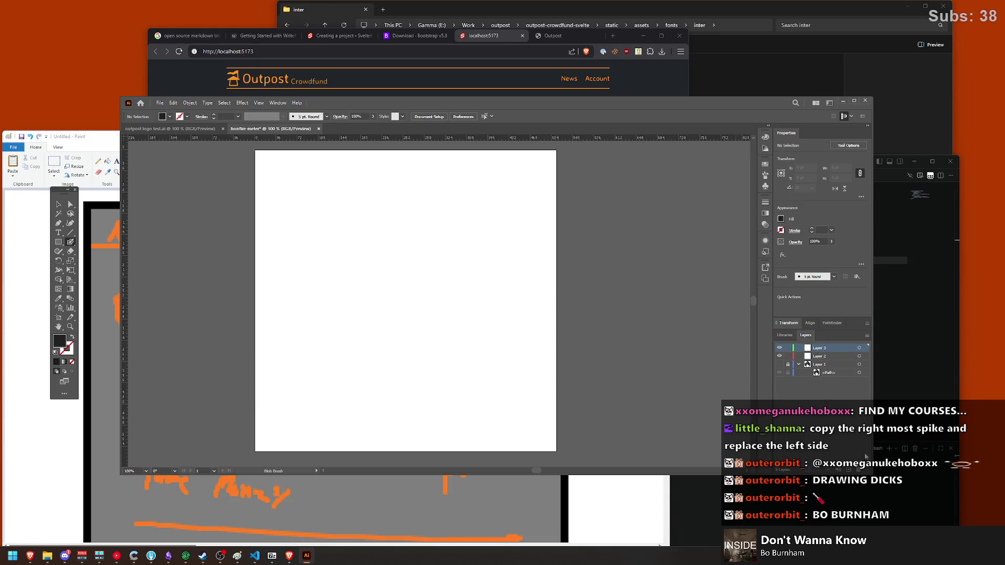
{"action": "left_click", "coordinate": [859, 470]}
{"action": "mouse_move", "coordinate": [308, 381]}
{"action": "left_mouse_down"}
{"action": "mouse_move", "coordinate": [359, 323]}
{"action": "mouse_move", "coordinate": [498, 342]}
{"action": "left_mouse_up"}
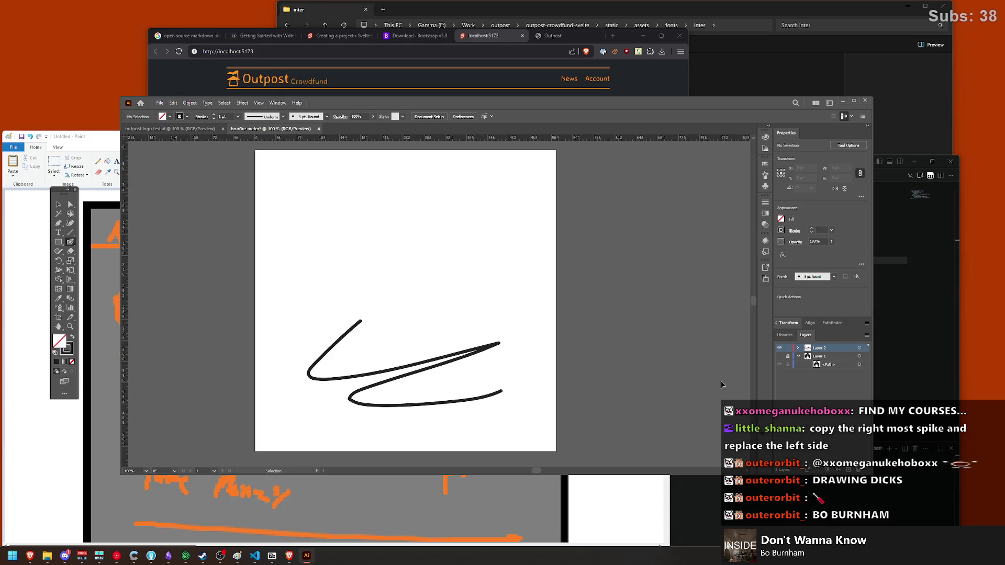
{"action": "key", "text": "ctrl+z"}
{"action": "key", "text": "ctrl+z"}
{"action": "left_click_drag", "start_coordinate": [340, 334], "coordinate": [426, 411]}
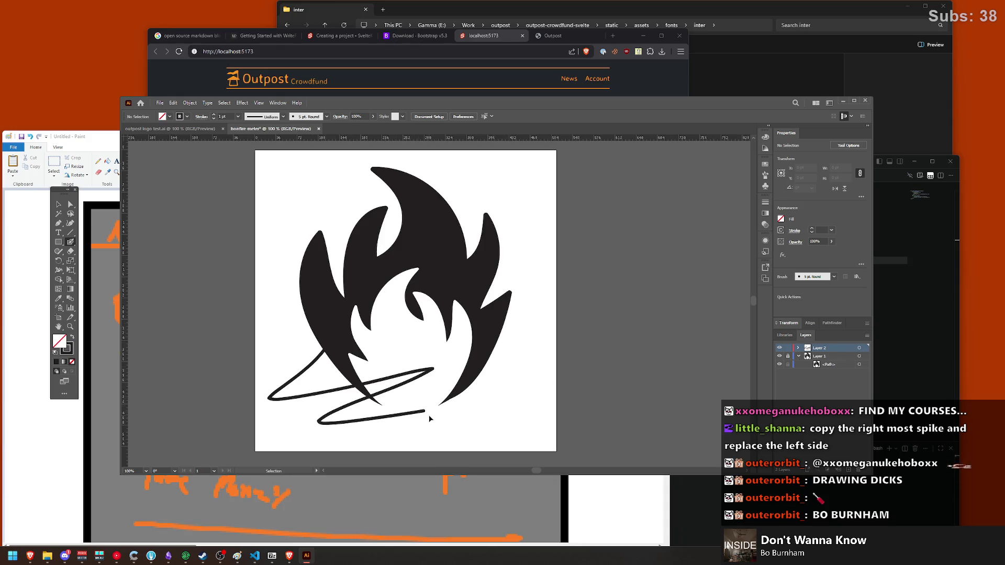
{"action": "key", "text": "ctrl+z"}
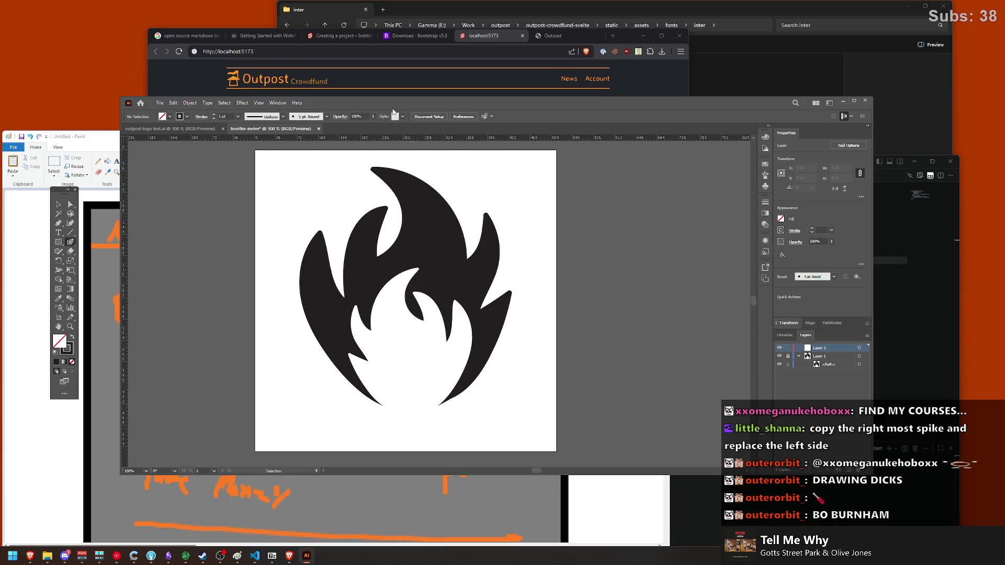
{"action": "key", "text": "shift+b"}
Step: Try painting a log stroke toward the lower left, undoing and redoing the attempts
{"action": "left_click_drag", "start_coordinate": [372, 383], "coordinate": [346, 409]}
{"action": "key", "text": "ctrl+z"}
{"action": "key", "text": "v"}
{"action": "key", "text": "ctrl+shift+z"}
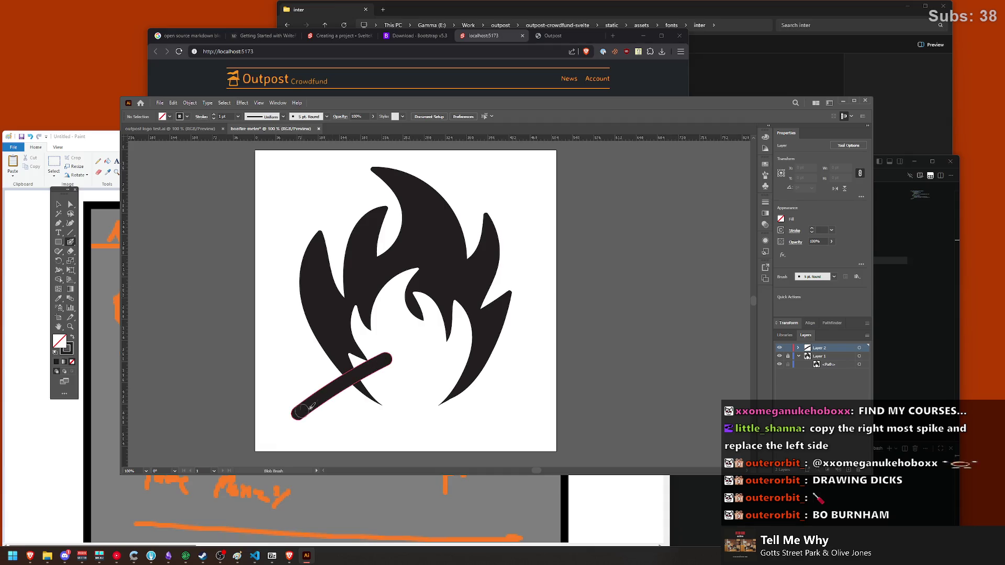
{"action": "key", "text": "ctrl+z"}
{"action": "key", "text": "ctrl+shift+z"}
{"action": "key", "text": "ctrl+z"}
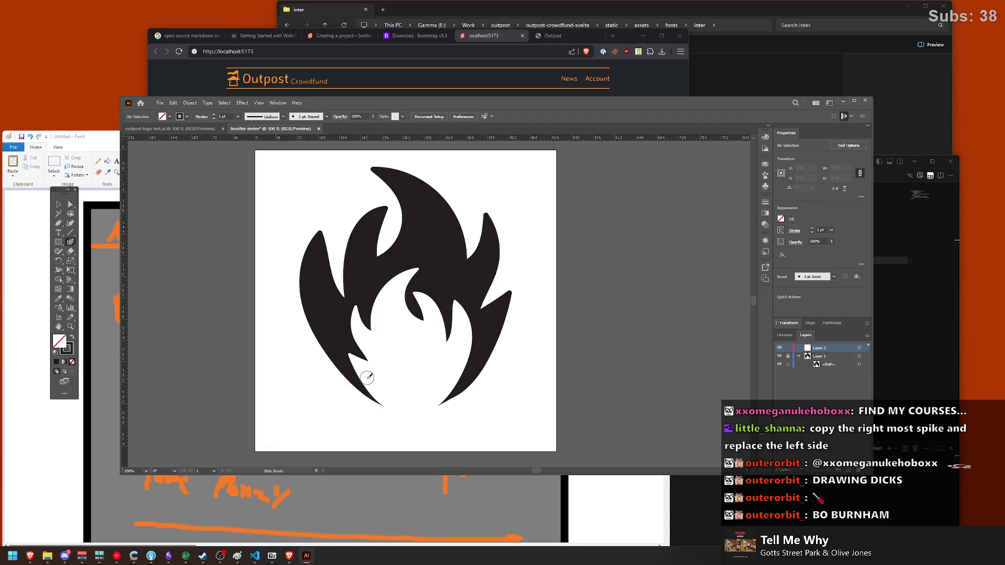
{"action": "left_click_drag", "start_coordinate": [377, 382], "coordinate": [293, 413]}
{"action": "key", "text": "ctrl+z"}
Step: Paint thick crossed log strokes under the flame and erase their tops inside the inner flame
{"action": "mouse_move", "coordinate": [388, 370]}
{"action": "left_mouse_down"}
{"action": "mouse_move", "coordinate": [291, 410]}
{"action": "mouse_move", "coordinate": [301, 427]}
{"action": "mouse_move", "coordinate": [405, 388]}
{"action": "left_mouse_up"}
{"action": "mouse_move", "coordinate": [386, 445]}
{"action": "left_mouse_down"}
{"action": "mouse_move", "coordinate": [397, 384]}
{"action": "mouse_move", "coordinate": [422, 427]}
{"action": "mouse_move", "coordinate": [438, 401]}
{"action": "mouse_move", "coordinate": [480, 385]}
{"action": "mouse_move", "coordinate": [435, 386]}
{"action": "left_mouse_up"}
{"action": "key", "text": "ctrl+z"}
{"action": "key", "text": "ctrl+z"}
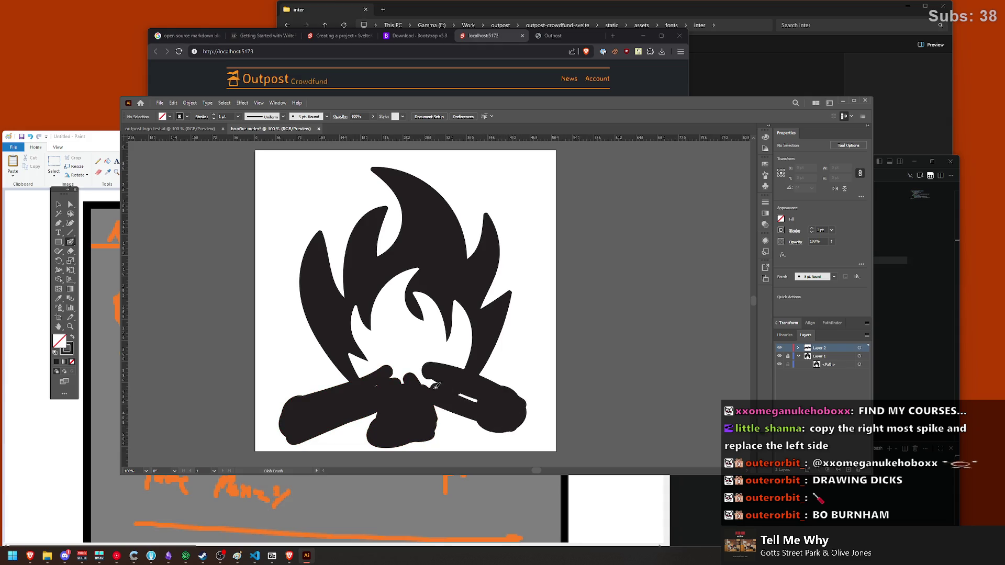
{"action": "mouse_move", "coordinate": [838, 350]}
{"action": "left_mouse_down"}
{"action": "mouse_move", "coordinate": [816, 364]}
{"action": "mouse_move", "coordinate": [820, 373]}
{"action": "mouse_move", "coordinate": [827, 359]}
{"action": "left_mouse_up"}
{"action": "left_click", "coordinate": [71, 251]}
{"action": "mouse_move", "coordinate": [366, 374]}
{"action": "left_mouse_down"}
{"action": "mouse_move", "coordinate": [420, 333]}
{"action": "mouse_move", "coordinate": [433, 376]}
{"action": "mouse_move", "coordinate": [381, 366]}
{"action": "left_mouse_up"}
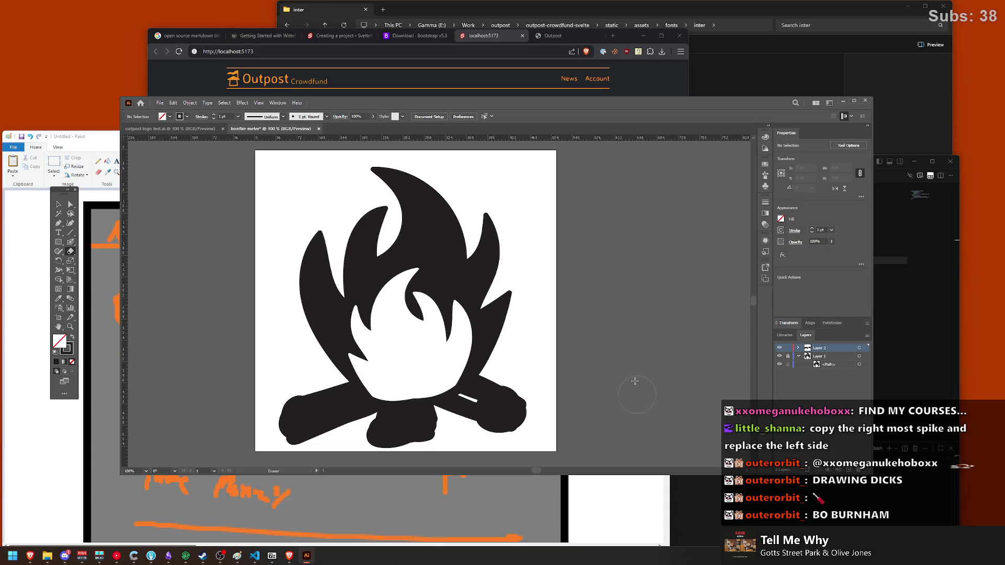
{"action": "left_click", "coordinate": [70, 242]}
Step: Check both layers' visibility, then delete the logs layer (Layer 2) and confirm
{"action": "left_click", "coordinate": [779, 356]}
{"action": "left_click", "coordinate": [780, 356]}
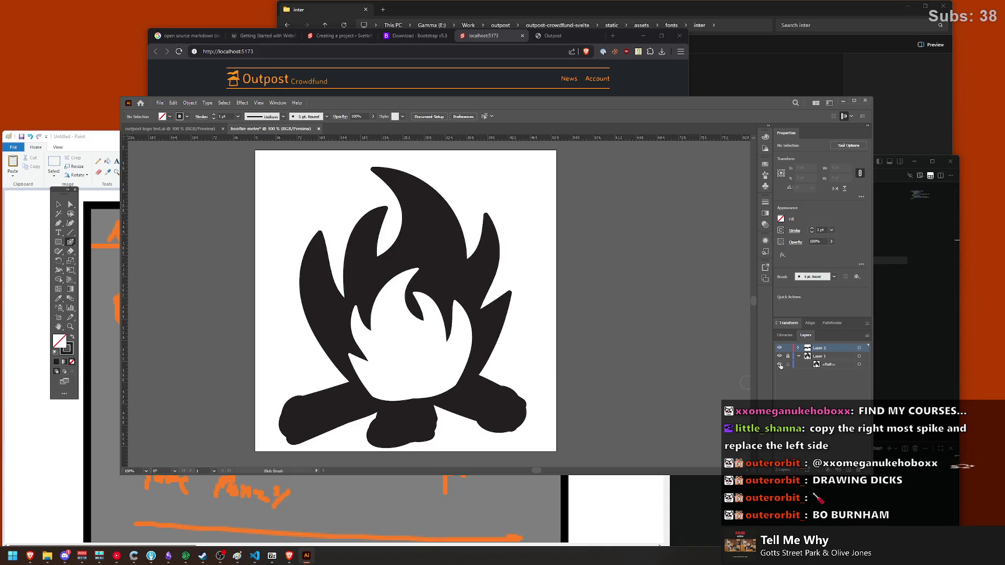
{"action": "left_click", "coordinate": [779, 348]}
{"action": "left_click", "coordinate": [779, 348]}
{"action": "left_click", "coordinate": [854, 473]}
{"action": "left_click", "coordinate": [510, 303]}
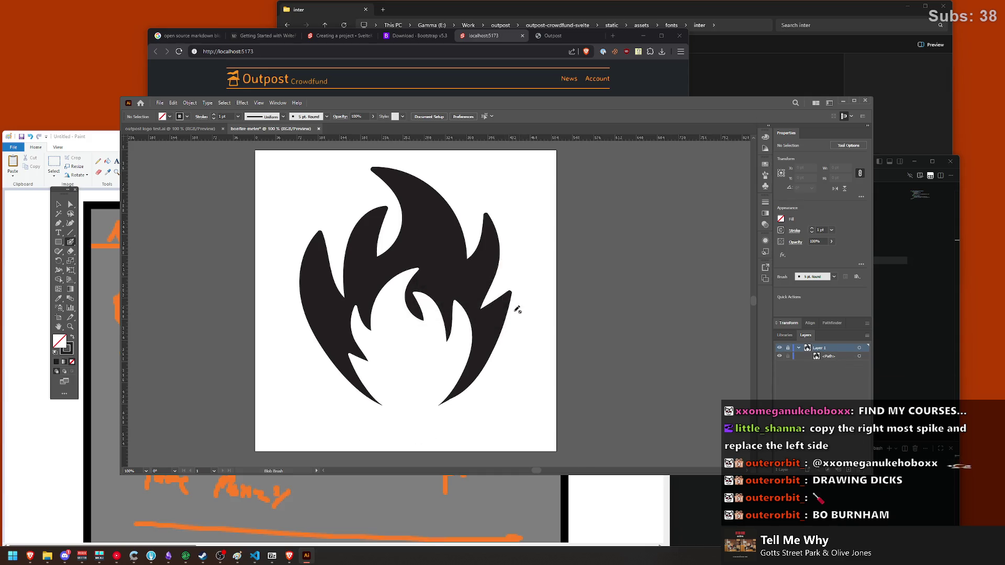
{"action": "left_click", "coordinate": [58, 204]}
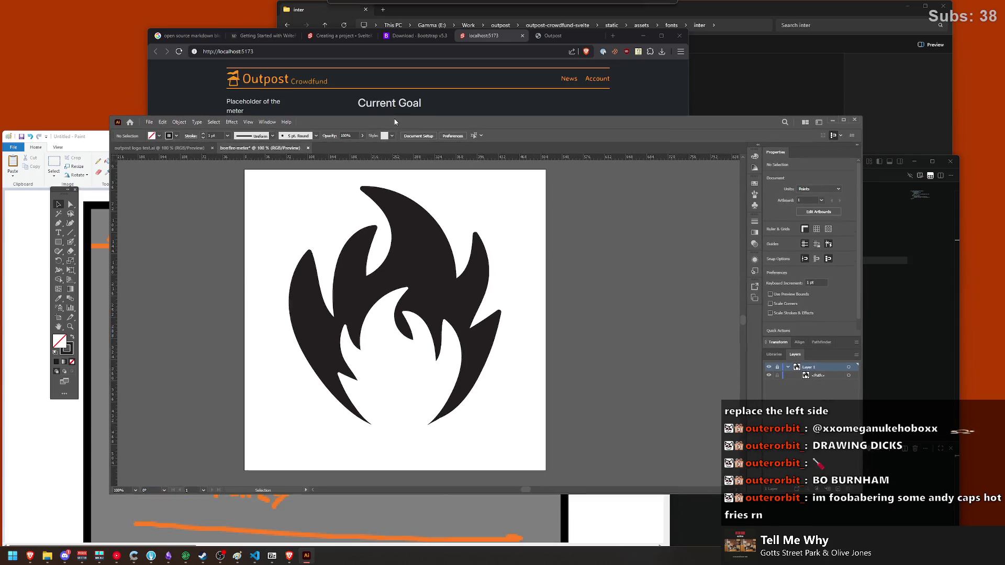
Step: Alt-drag a copy of the flame and shrink it from the top down into the inner cut-out
{"action": "left_click_drag", "start_coordinate": [406, 103], "coordinate": [400, 126]}
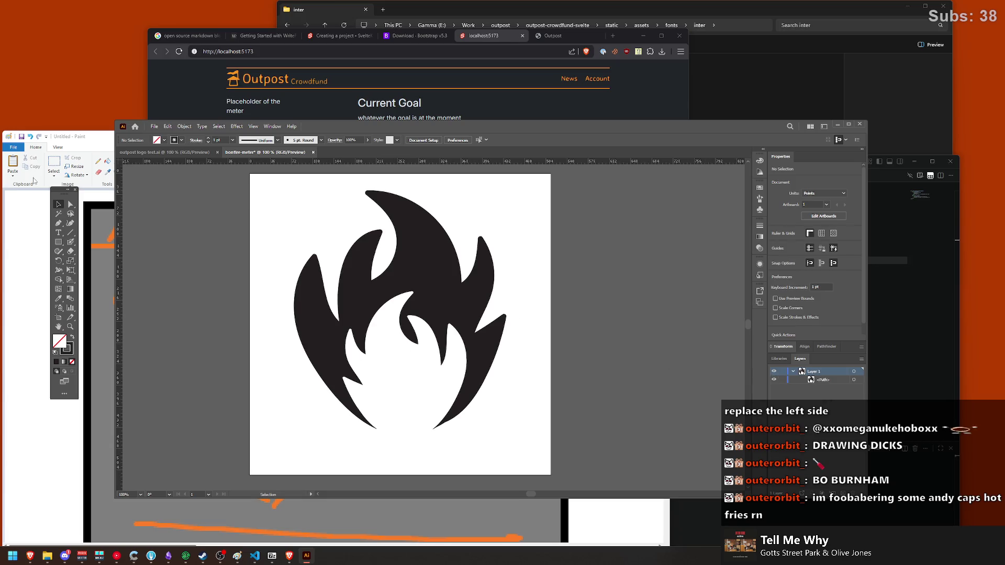
{"action": "left_click", "coordinate": [403, 265]}
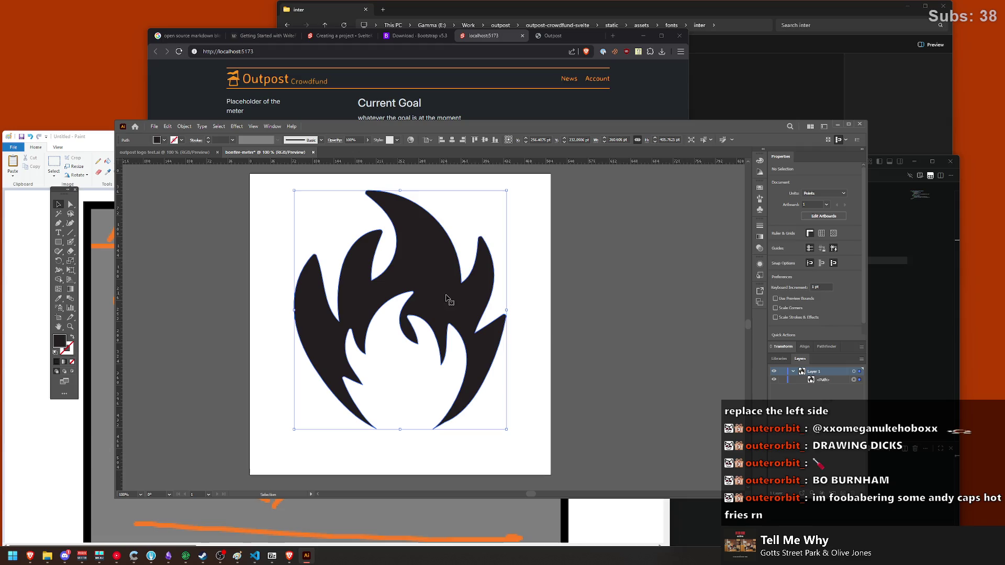
{"action": "left_click_drag", "start_coordinate": [426, 258], "coordinate": [423, 259]}
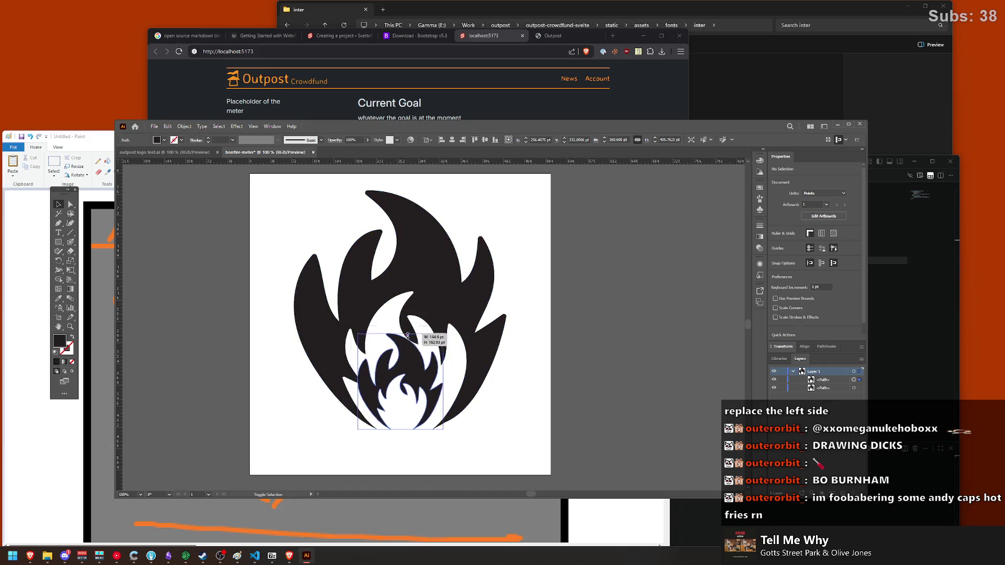
{"action": "left_click_drag", "start_coordinate": [401, 191], "coordinate": [412, 361]}
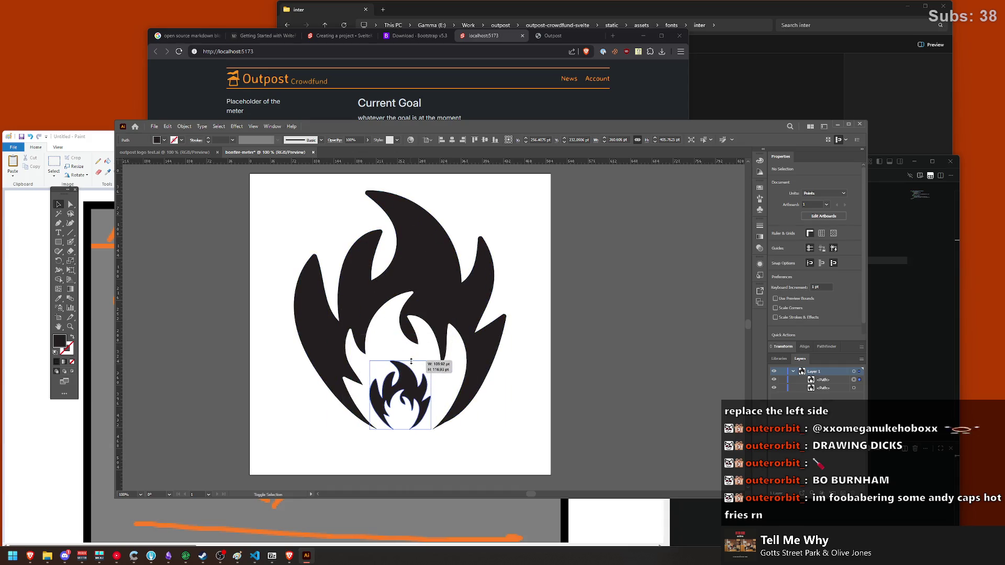
{"action": "left_click", "coordinate": [580, 338]}
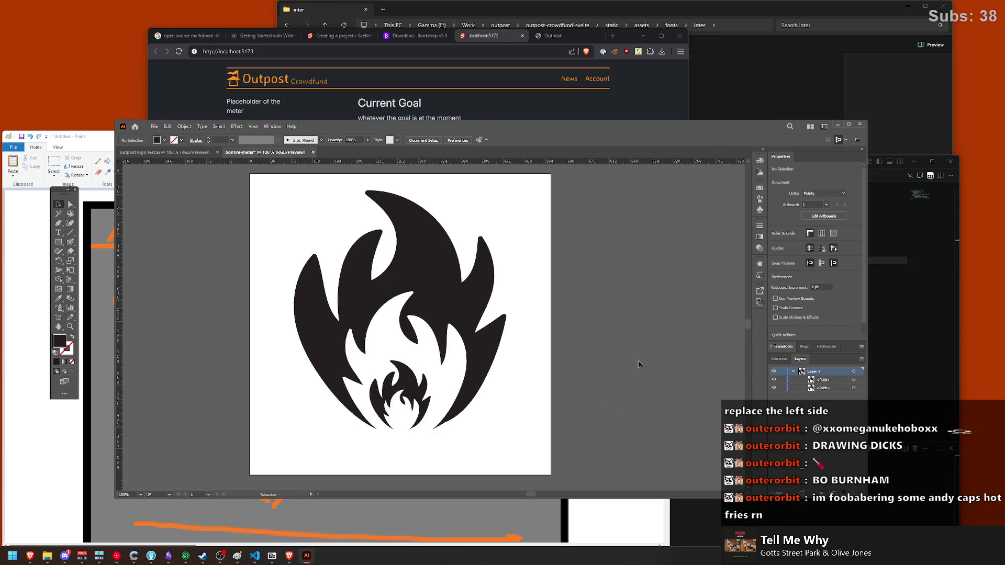
Step: Stretch all flame paths so they reach the artboard's top and bottom edges
{"action": "scroll", "coordinate": [547, 285], "scroll_direction": "down", "scroll_amount": 2}
{"action": "scroll", "coordinate": [548, 287], "scroll_direction": "up", "scroll_amount": 1}
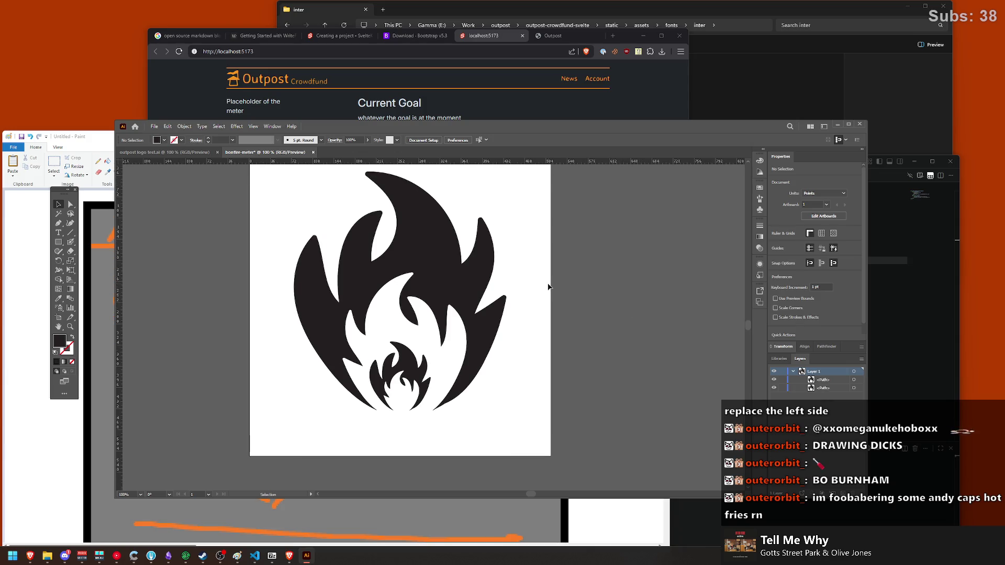
{"action": "scroll", "coordinate": [548, 286], "scroll_direction": "up", "scroll_amount": 3}
{"action": "scroll", "coordinate": [547, 289], "scroll_direction": "down", "scroll_amount": 2}
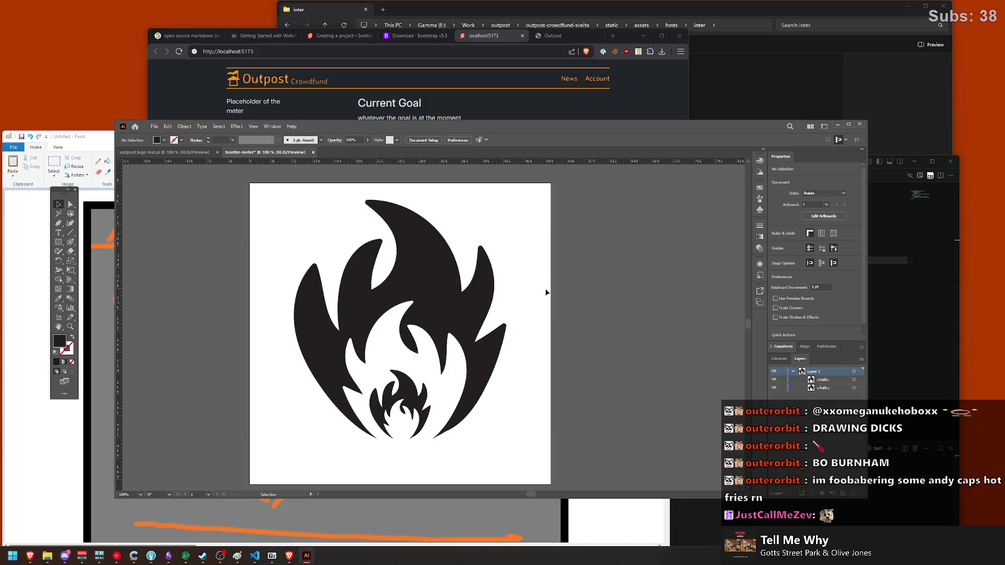
{"action": "scroll", "coordinate": [548, 278], "scroll_direction": "down", "scroll_amount": 2}
{"action": "scroll", "coordinate": [516, 291], "scroll_direction": "up", "scroll_amount": 2}
{"action": "scroll", "coordinate": [516, 291], "scroll_direction": "down", "scroll_amount": 1}
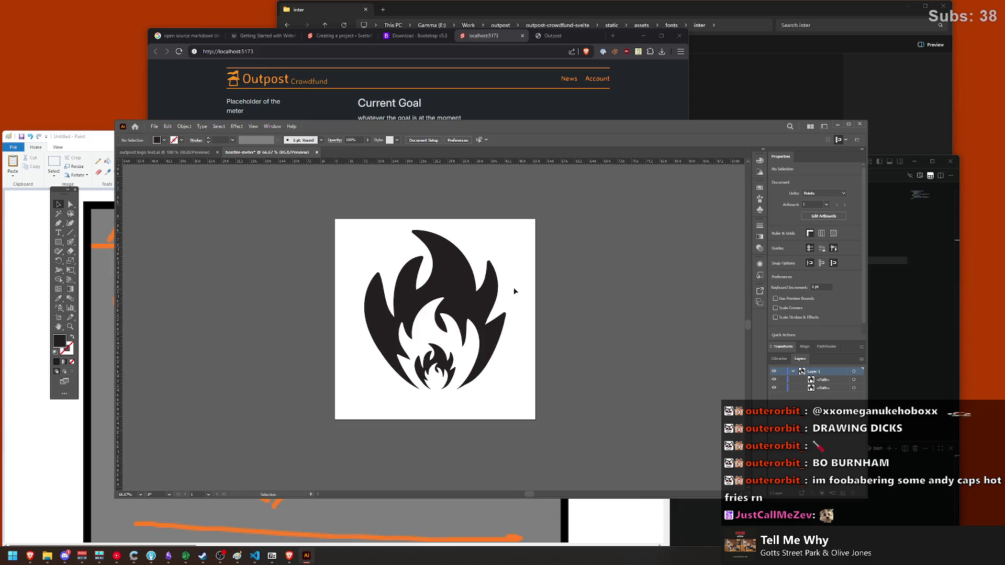
{"action": "key", "text": "ctrl+a"}
{"action": "key", "text": "v"}
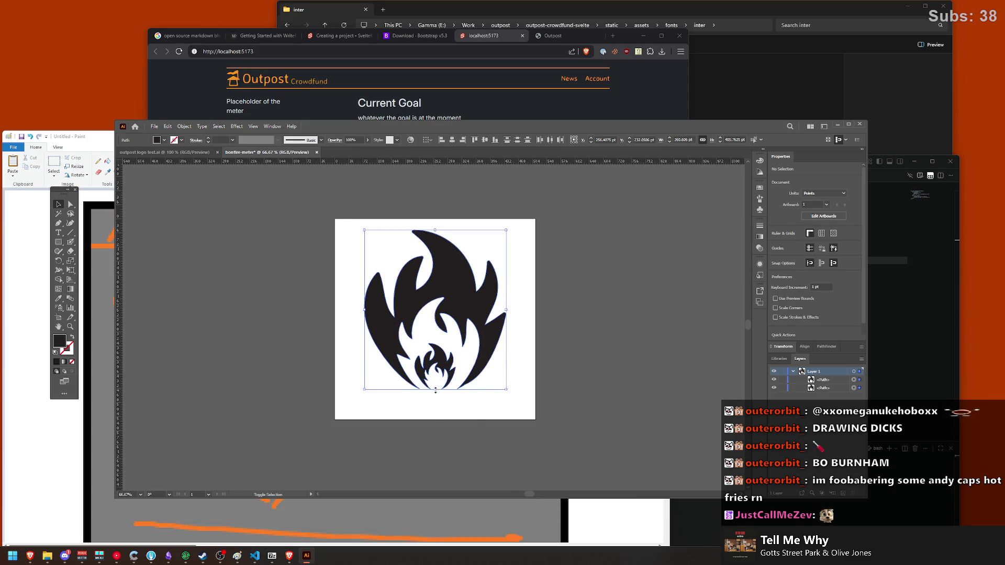
{"action": "left_click_drag", "start_coordinate": [435, 390], "coordinate": [435, 420]}
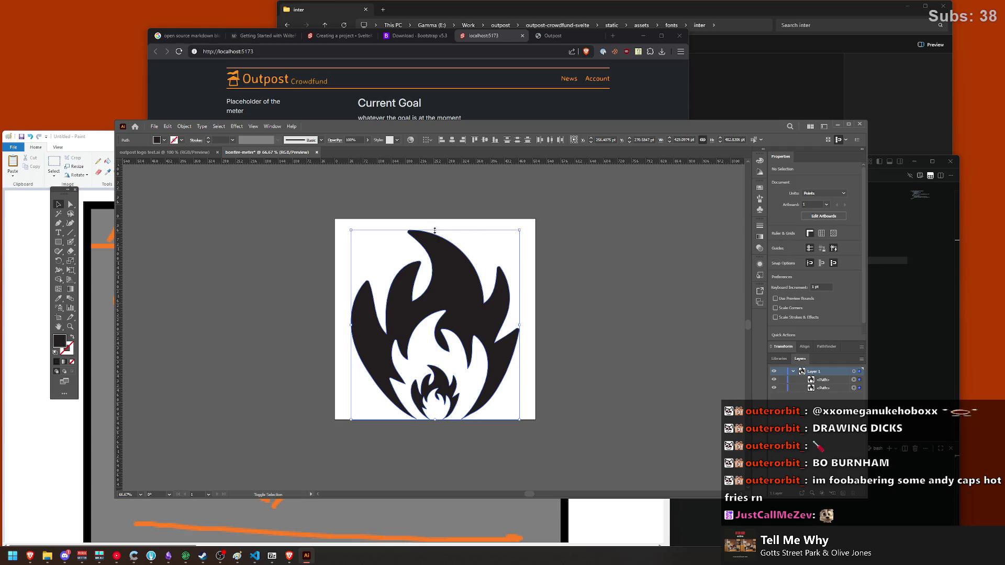
{"action": "left_click_drag", "start_coordinate": [434, 231], "coordinate": [435, 219]}
{"action": "left_click", "coordinate": [594, 240]}
Step: Delete the small innermost flame copy and reselect the remaining flame path
{"action": "scroll", "coordinate": [459, 406], "scroll_direction": "up", "scroll_amount": 3}
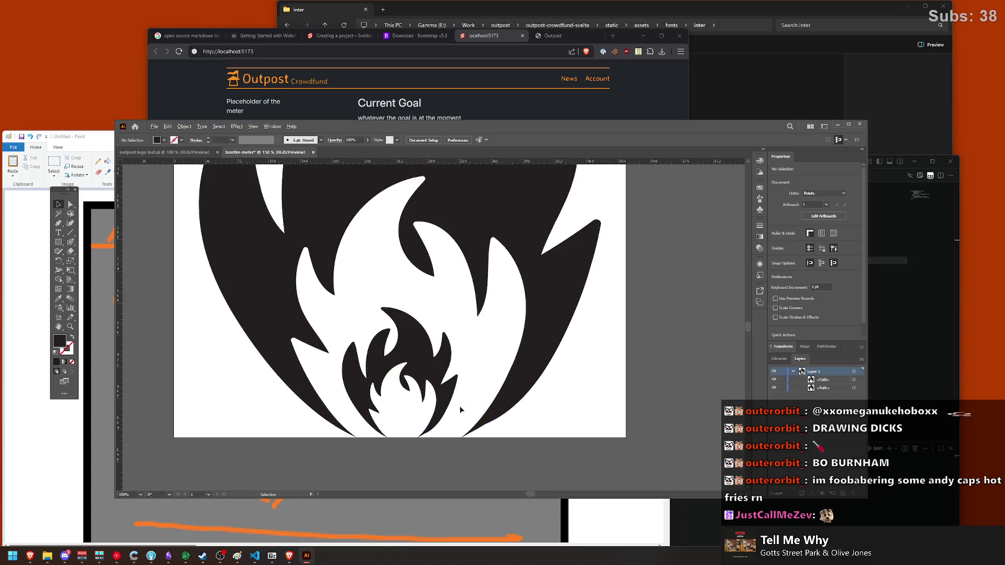
{"action": "scroll", "coordinate": [459, 406], "scroll_direction": "down", "scroll_amount": 1}
{"action": "scroll", "coordinate": [440, 392], "scroll_direction": "down", "scroll_amount": 1}
{"action": "scroll", "coordinate": [422, 376], "scroll_direction": "up", "scroll_amount": 1}
{"action": "left_click", "coordinate": [423, 377]}
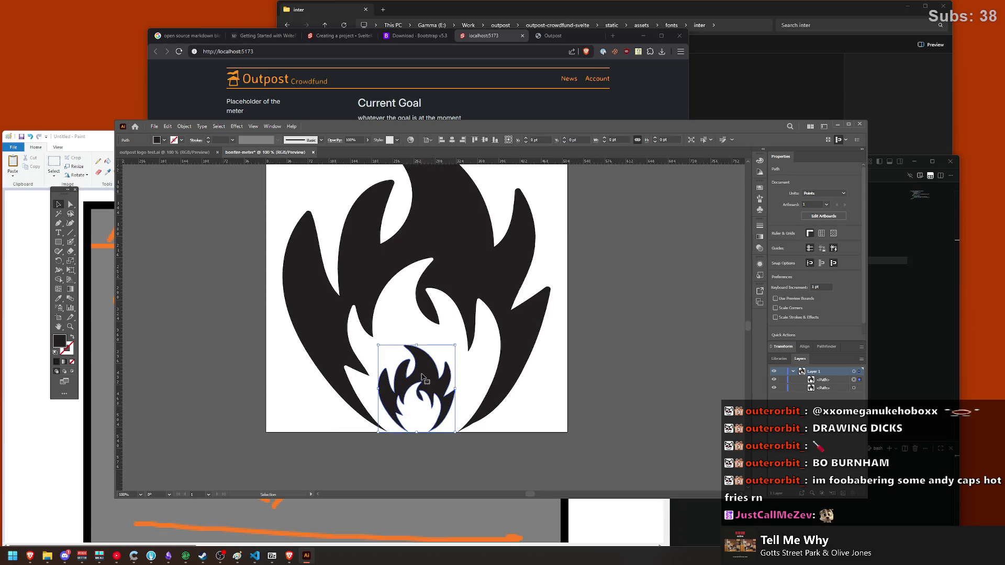
{"action": "key", "text": "Delete"}
{"action": "scroll", "coordinate": [442, 376], "scroll_direction": "down", "scroll_amount": 1}
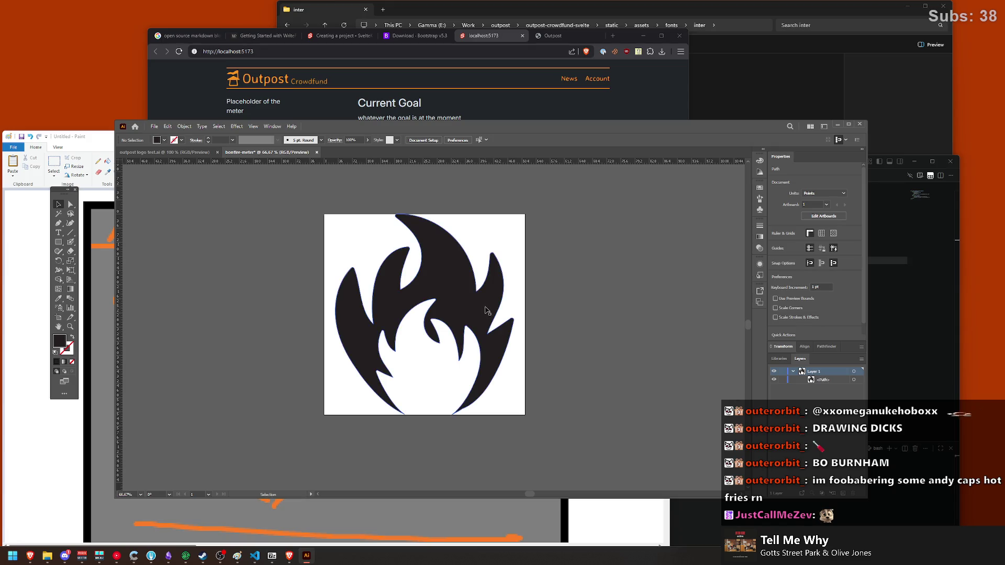
{"action": "scroll", "coordinate": [418, 393], "scroll_direction": "up", "scroll_amount": 1}
{"action": "scroll", "coordinate": [428, 366], "scroll_direction": "down", "scroll_amount": 1}
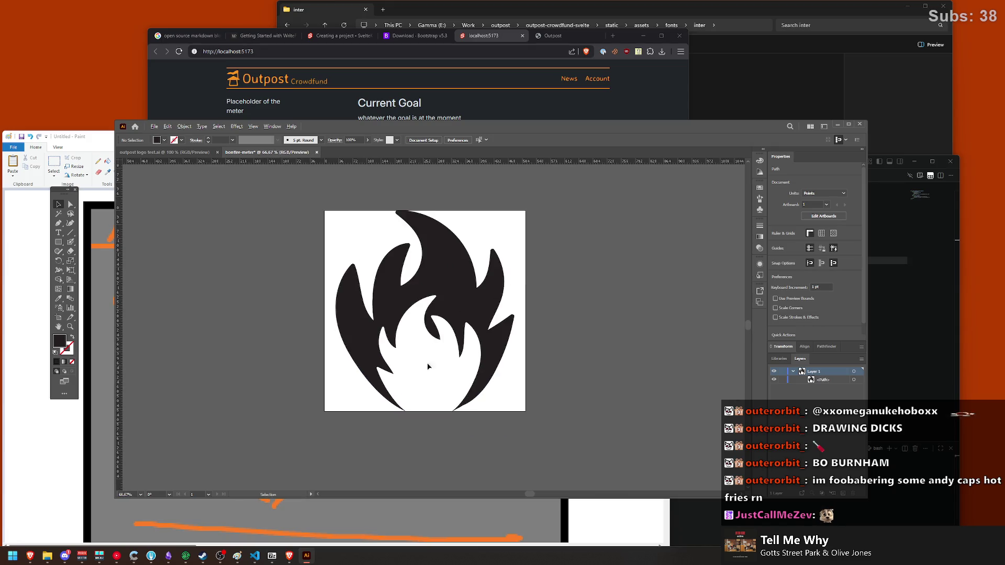
{"action": "left_click", "coordinate": [448, 269]}
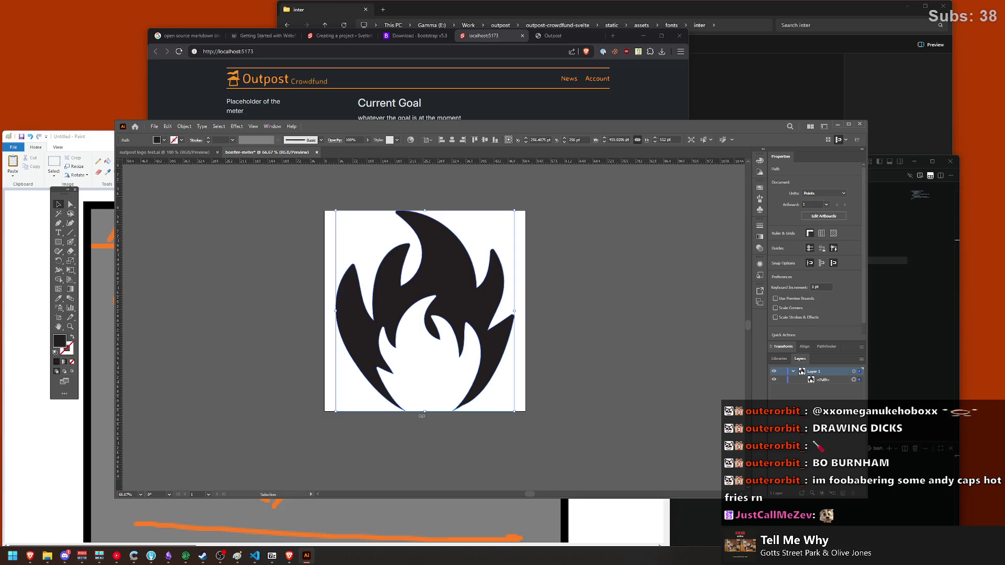
Step: Shrink the flame to 452 pt tall and centre it horizontally and vertically on the artboard
{"action": "left_click_drag", "start_coordinate": [424, 413], "coordinate": [427, 393]}
{"action": "left_click_drag", "start_coordinate": [448, 263], "coordinate": [447, 276]}
{"action": "key", "text": "ctrl+z"}
{"action": "key", "text": "ctrl+z"}
{"action": "left_click", "coordinate": [561, 282]}
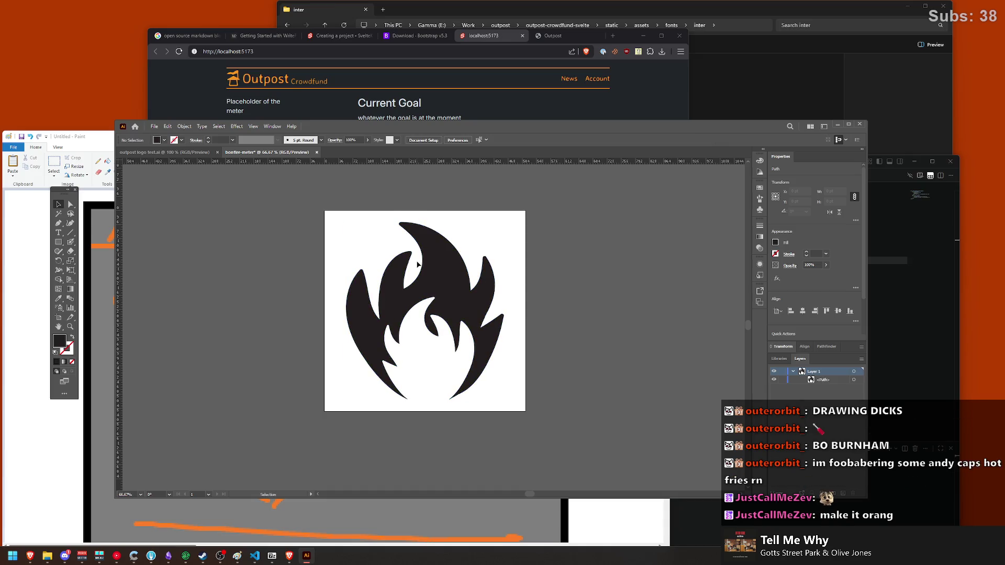
{"action": "left_click", "coordinate": [417, 265]}
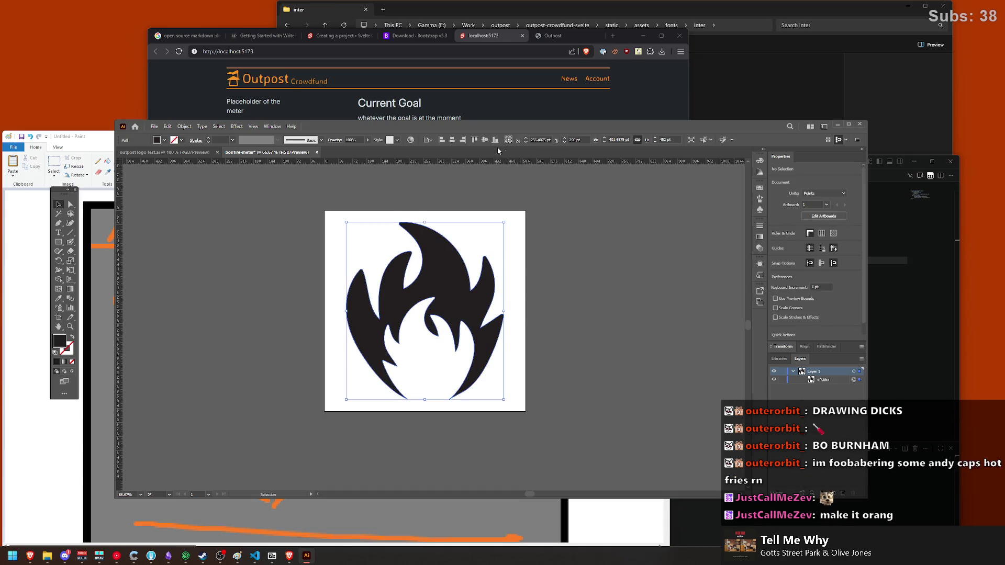
{"action": "left_click", "coordinate": [450, 144]}
{"action": "left_click", "coordinate": [541, 247]}
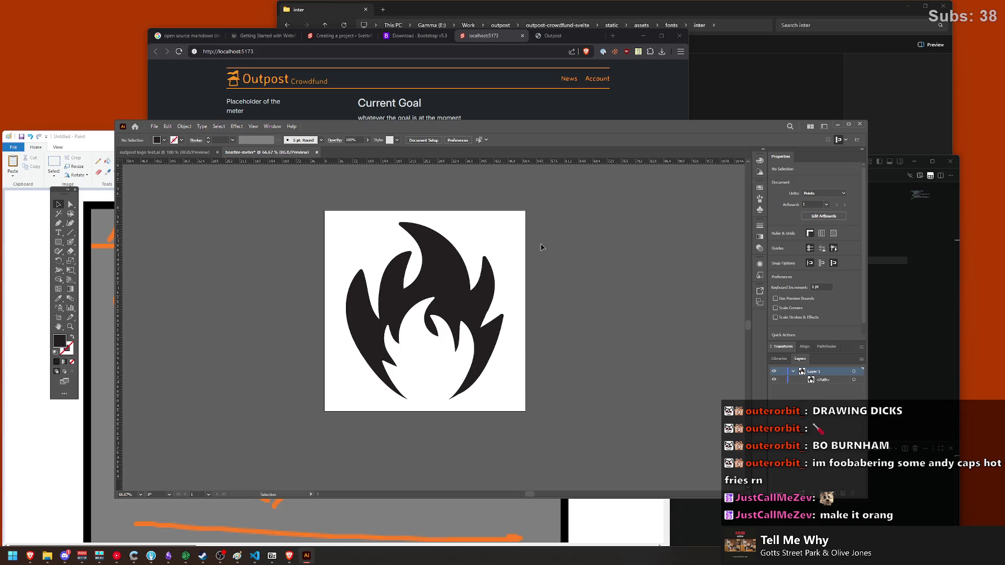
{"action": "left_click", "coordinate": [456, 296]}
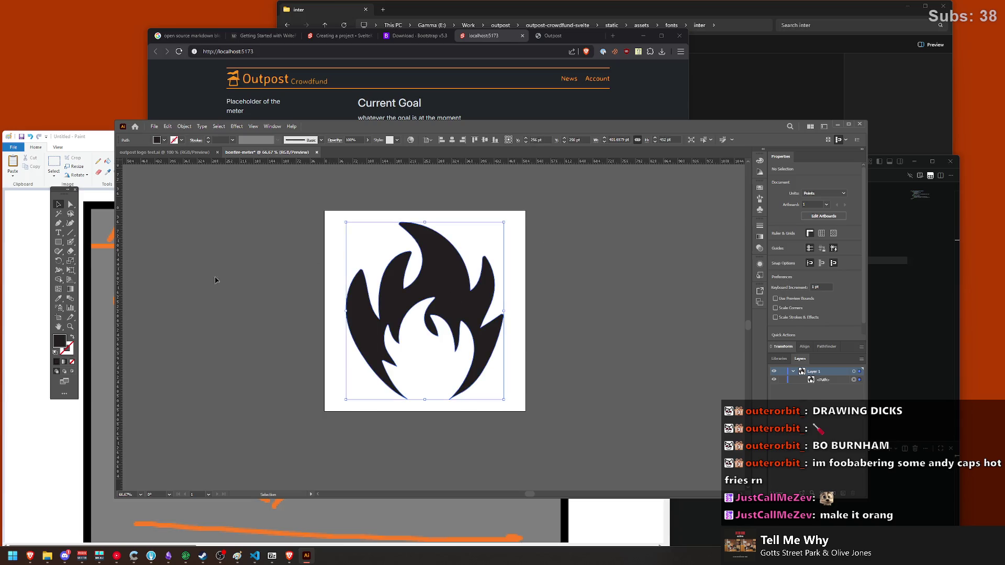
{"action": "left_click", "coordinate": [70, 289]}
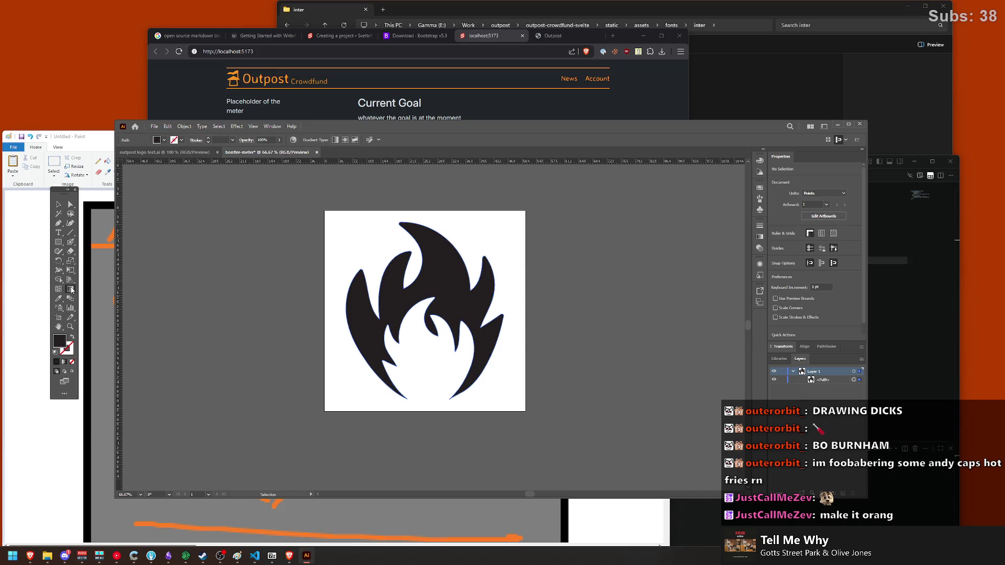
Step: Fill the flame with a 90° linear gradient laid vertically through the flame's centre
{"action": "left_click", "coordinate": [759, 237]}
{"action": "left_click", "coordinate": [445, 276]}
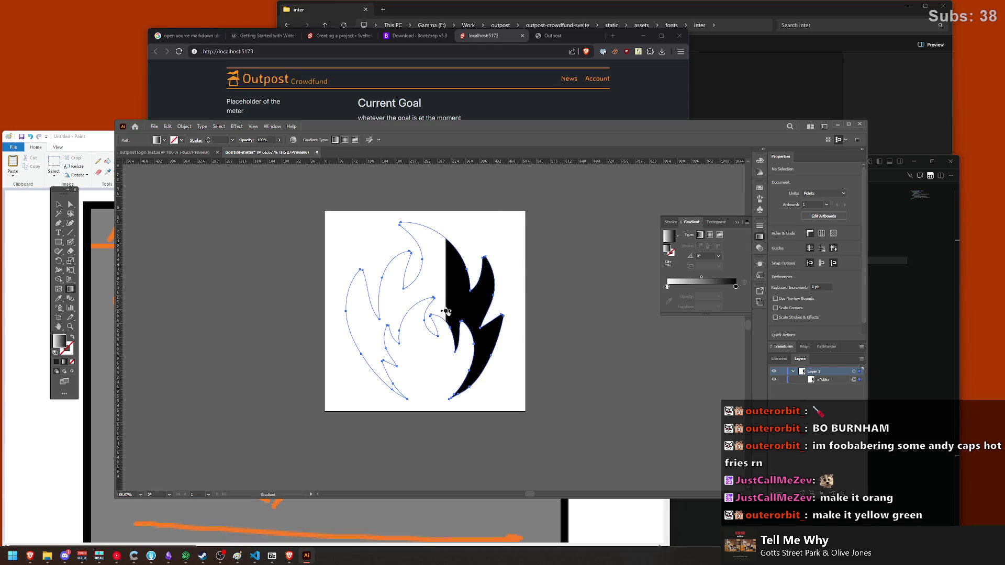
{"action": "left_click", "coordinate": [705, 256]}
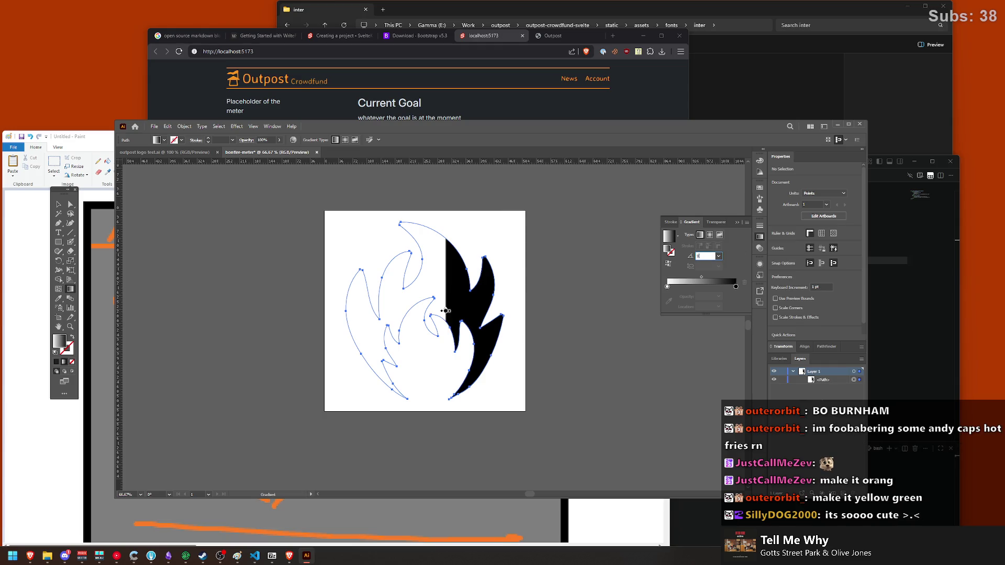
{"action": "type", "text": "0"}
{"action": "key", "text": "Return"}
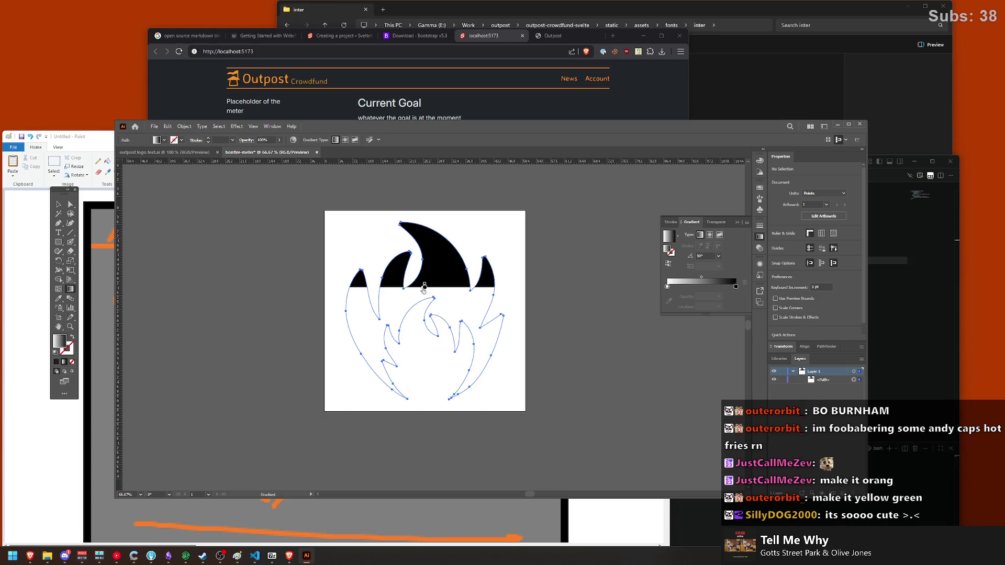
{"action": "left_click", "coordinate": [424, 288]}
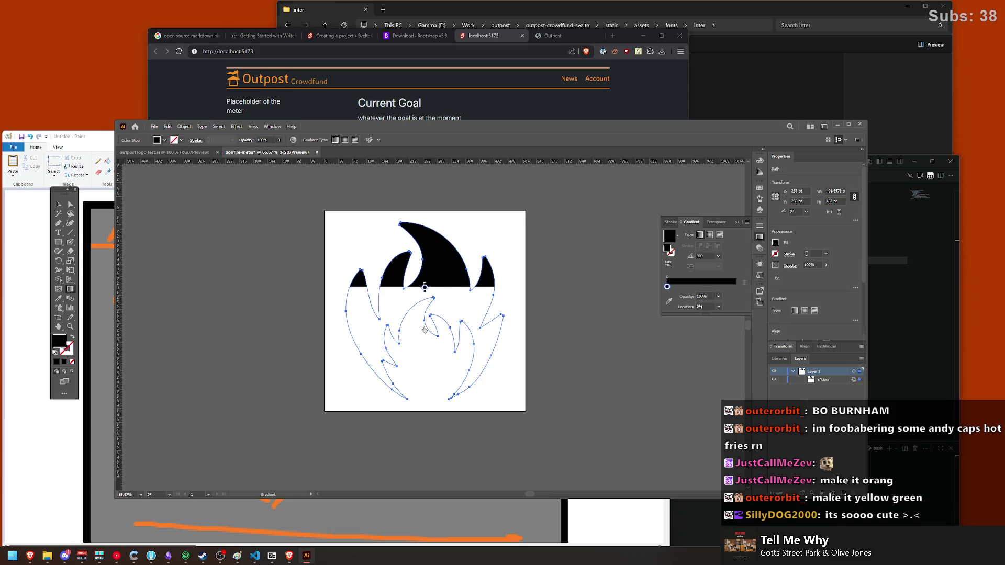
{"action": "mouse_move", "coordinate": [426, 242]}
{"action": "left_mouse_down"}
{"action": "mouse_move", "coordinate": [426, 404]}
{"action": "mouse_move", "coordinate": [432, 226]}
{"action": "left_mouse_up"}
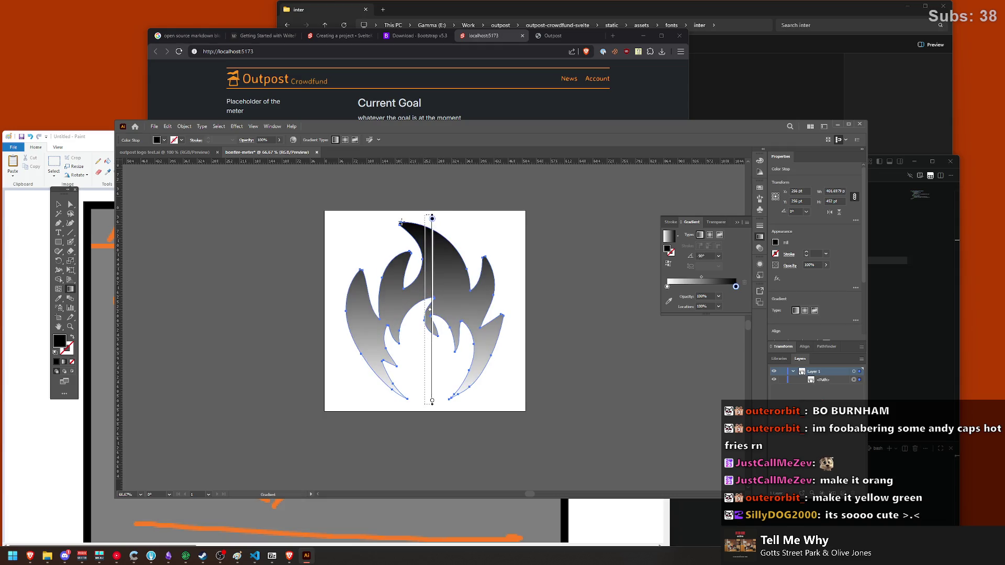
{"action": "mouse_move", "coordinate": [400, 223]}
{"action": "left_mouse_down"}
{"action": "mouse_move", "coordinate": [461, 385]}
{"action": "mouse_move", "coordinate": [424, 218]}
{"action": "left_mouse_up"}
Step: Rearrange the gradient stops: white at the start, right-hand white stop removed, black dragged toward the end
{"action": "left_click_drag", "start_coordinate": [736, 286], "coordinate": [667, 286]}
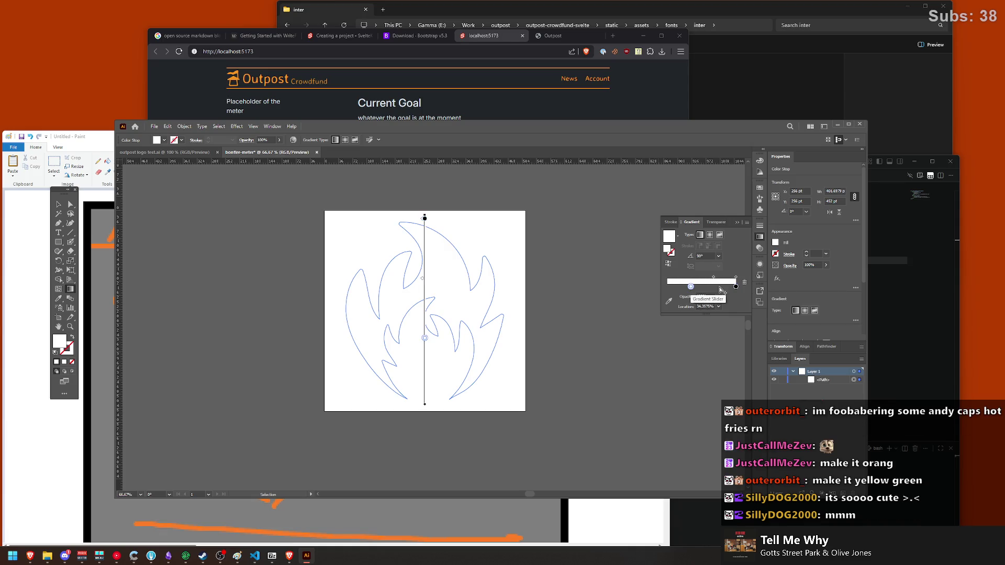
{"action": "left_click", "coordinate": [702, 285]}
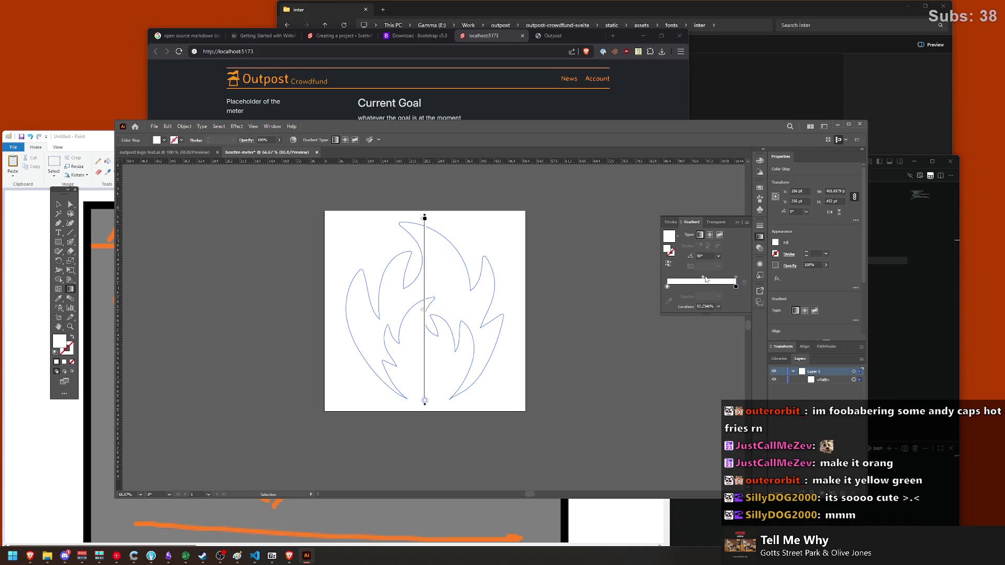
{"action": "left_click", "coordinate": [734, 286]}
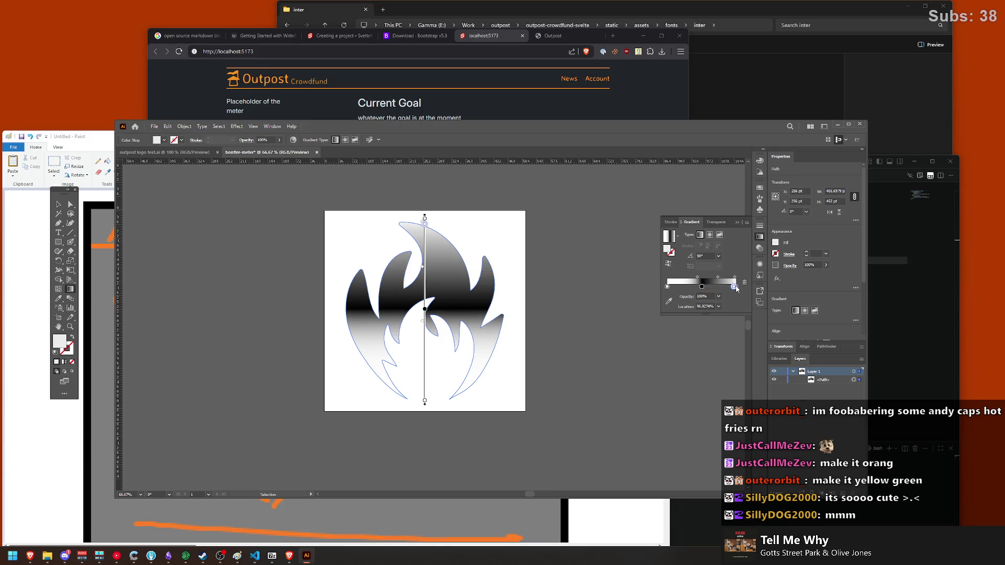
{"action": "left_click", "coordinate": [744, 282]}
{"action": "mouse_move", "coordinate": [702, 286]}
{"action": "left_mouse_down"}
{"action": "mouse_move", "coordinate": [696, 278]}
{"action": "mouse_move", "coordinate": [735, 280]}
{"action": "left_mouse_up"}
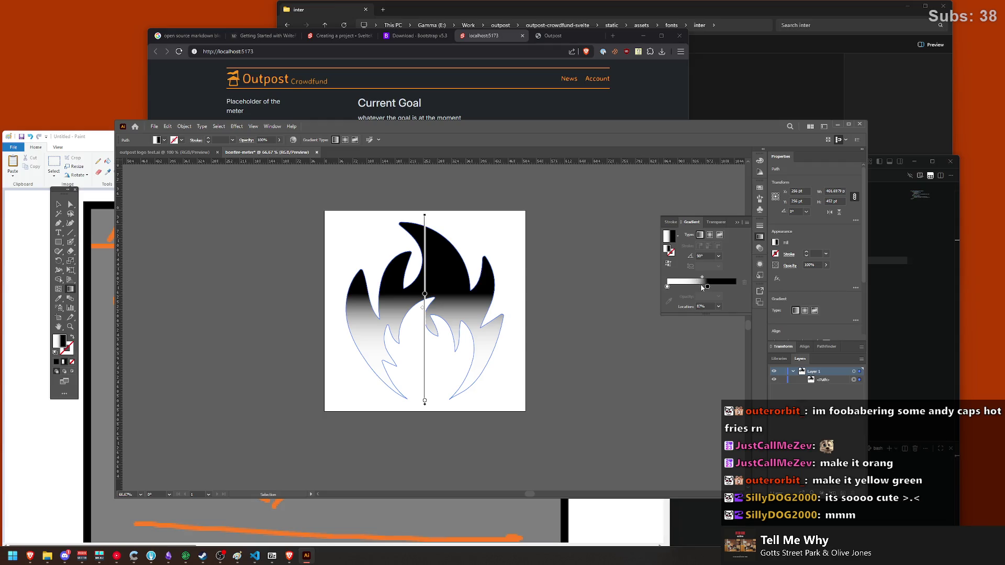
Step: Drop the grey stop and set a white stop at about 69.6%, so only the flame tips stay black
{"action": "left_click", "coordinate": [707, 286]}
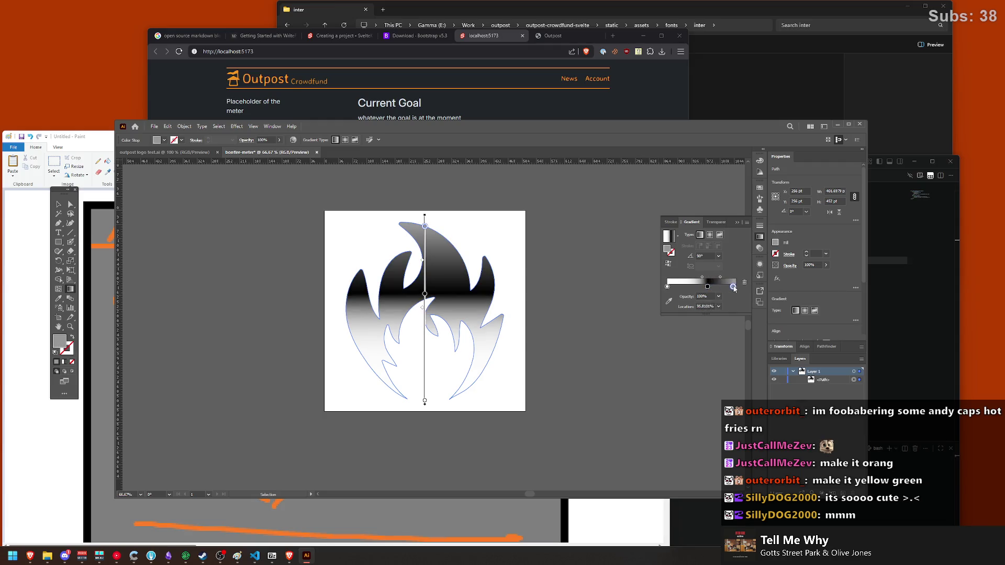
{"action": "mouse_move", "coordinate": [715, 287]}
{"action": "left_mouse_down"}
{"action": "mouse_move", "coordinate": [742, 285]}
{"action": "mouse_move", "coordinate": [690, 287]}
{"action": "mouse_move", "coordinate": [730, 288]}
{"action": "left_mouse_up"}
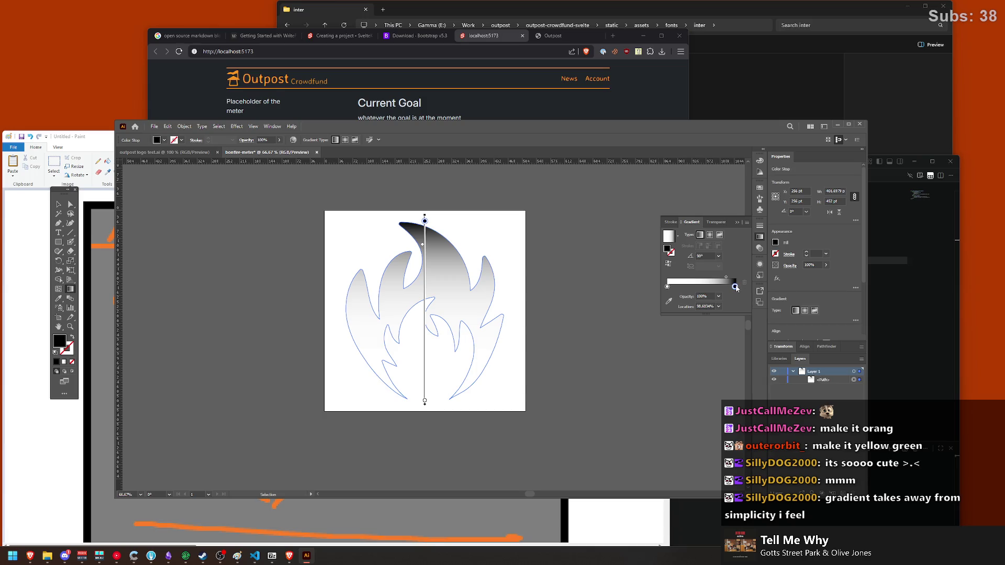
{"action": "mouse_move", "coordinate": [730, 288]}
{"action": "left_mouse_down"}
{"action": "mouse_move", "coordinate": [700, 289]}
{"action": "mouse_move", "coordinate": [712, 287]}
{"action": "left_mouse_up"}
{"action": "left_click", "coordinate": [694, 287]}
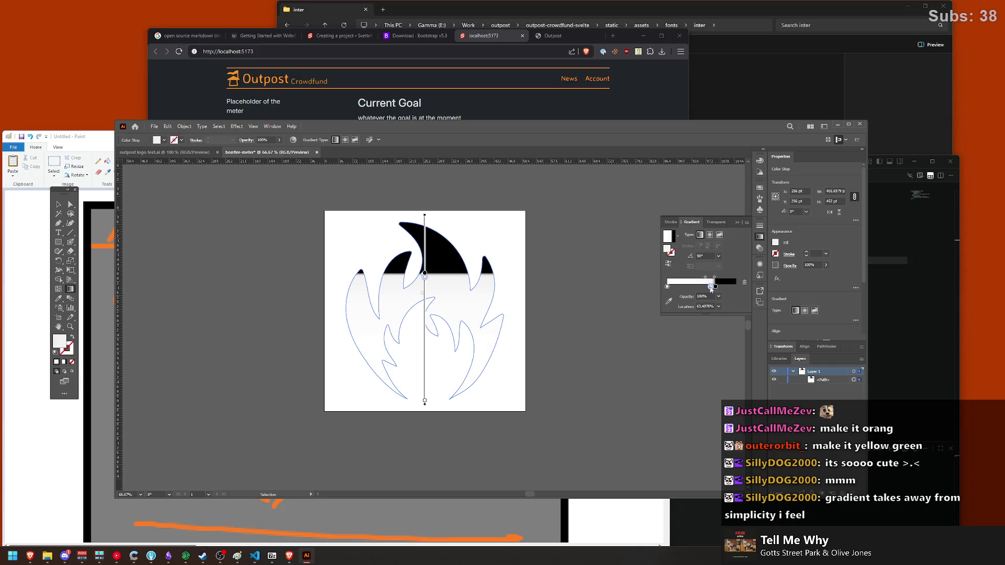
{"action": "left_click_drag", "start_coordinate": [711, 289], "coordinate": [716, 289]}
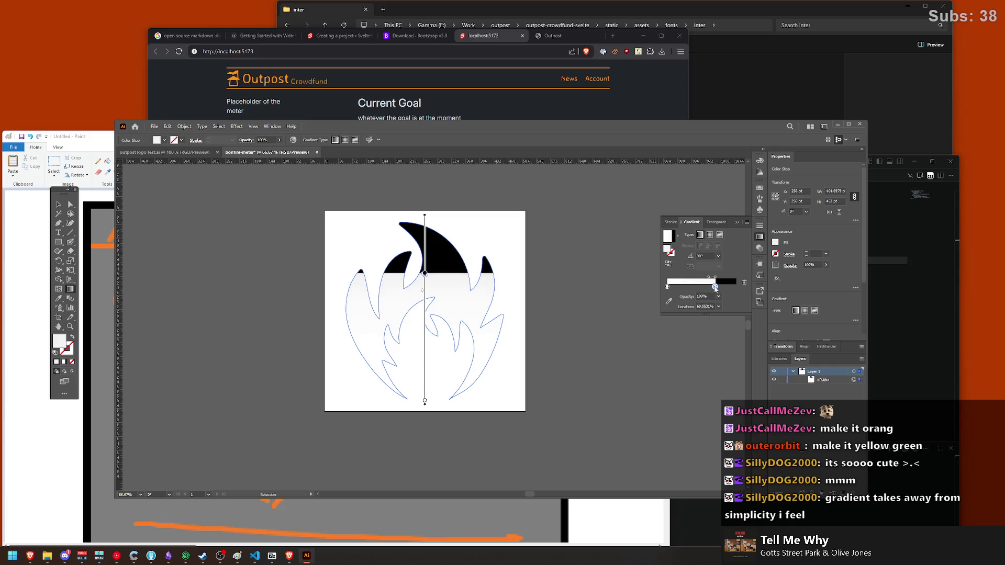